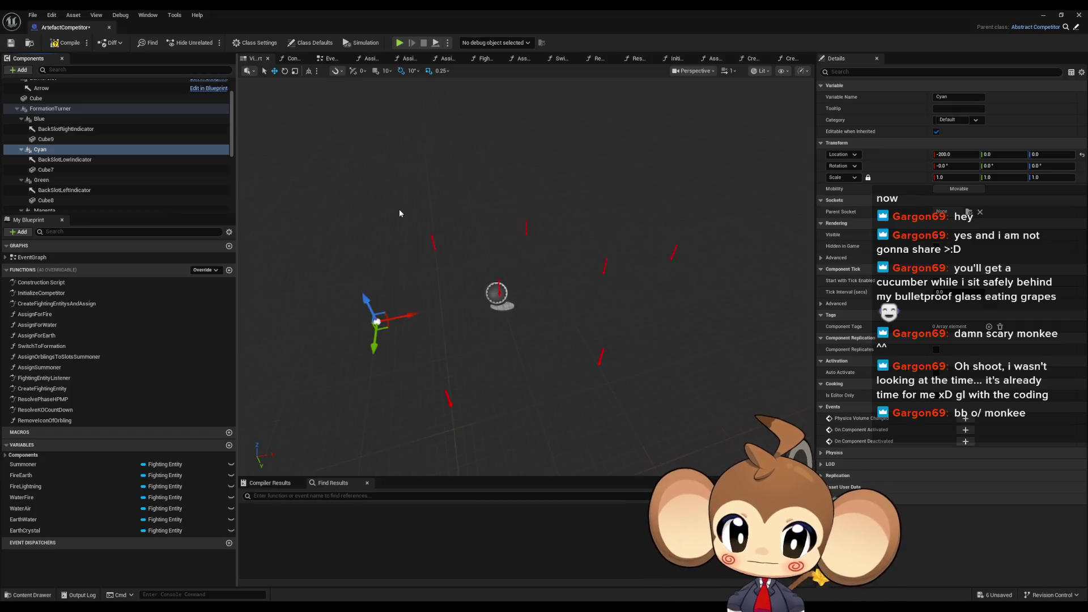
# Compile ArtefactCompetitor and open SwitchToFormation, panning to its Switch on Elements and entry nodes
pyautogui.click(62, 45)
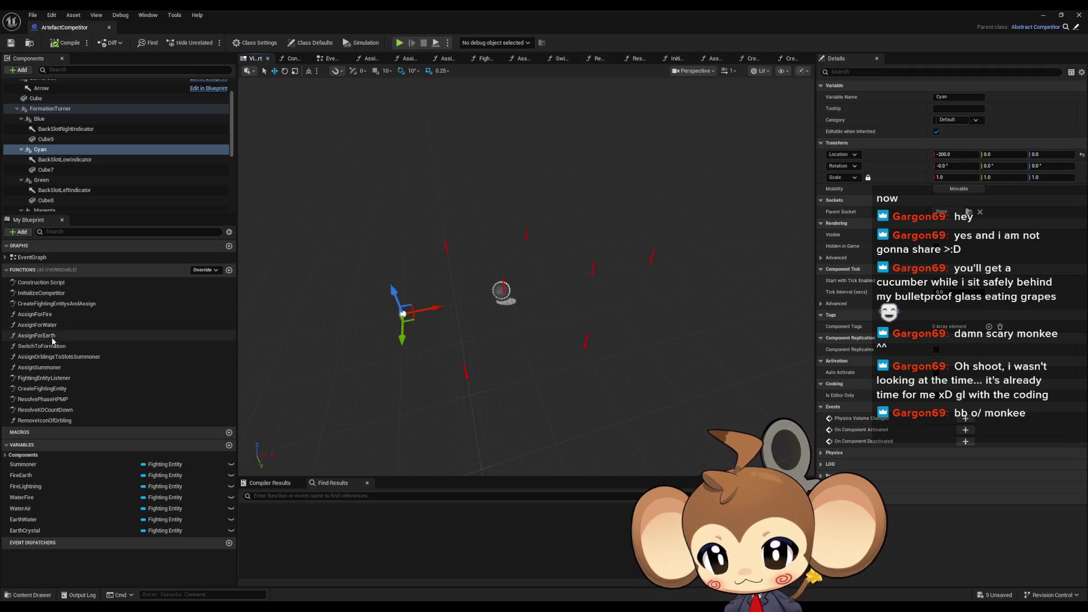
pyautogui.doubleClick(53, 346)
pyautogui.moveTo(470, 355); pyautogui.dragTo(586, 363)
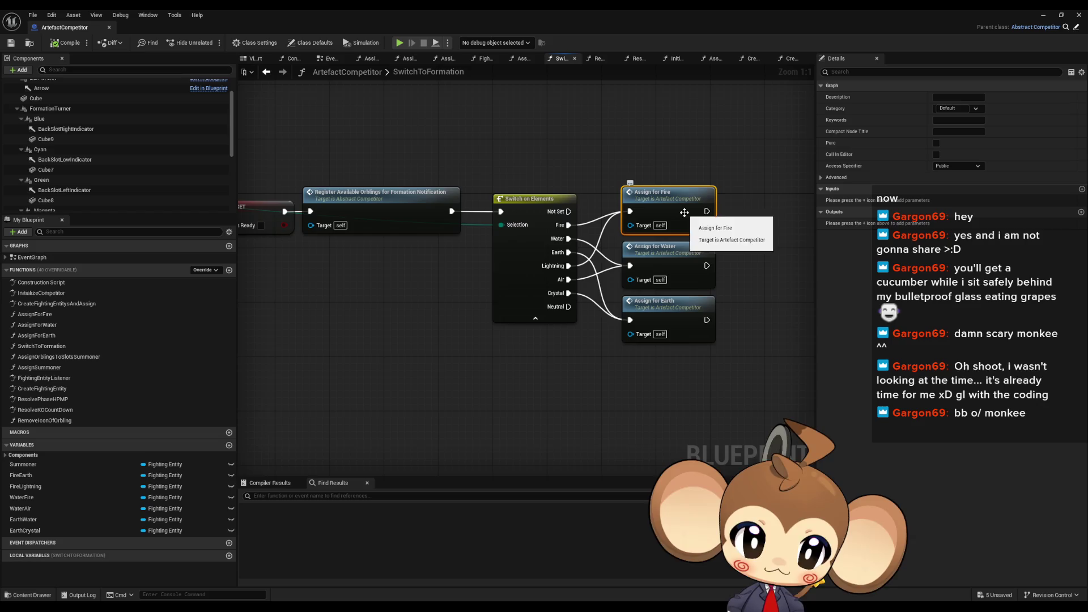
pyautogui.moveTo(524, 288); pyautogui.dragTo(733, 294)
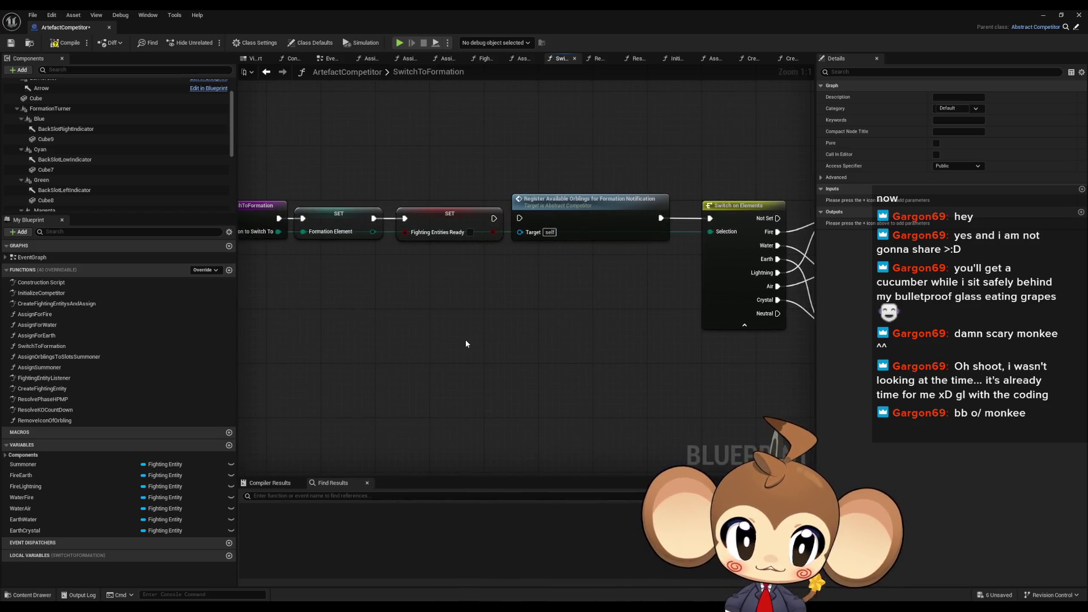
pyautogui.moveTo(465, 339)
pyautogui.mouseDown()
pyautogui.moveTo(518, 343)
pyautogui.moveTo(509, 326)
pyautogui.moveTo(529, 328)
pyautogui.mouseUp()
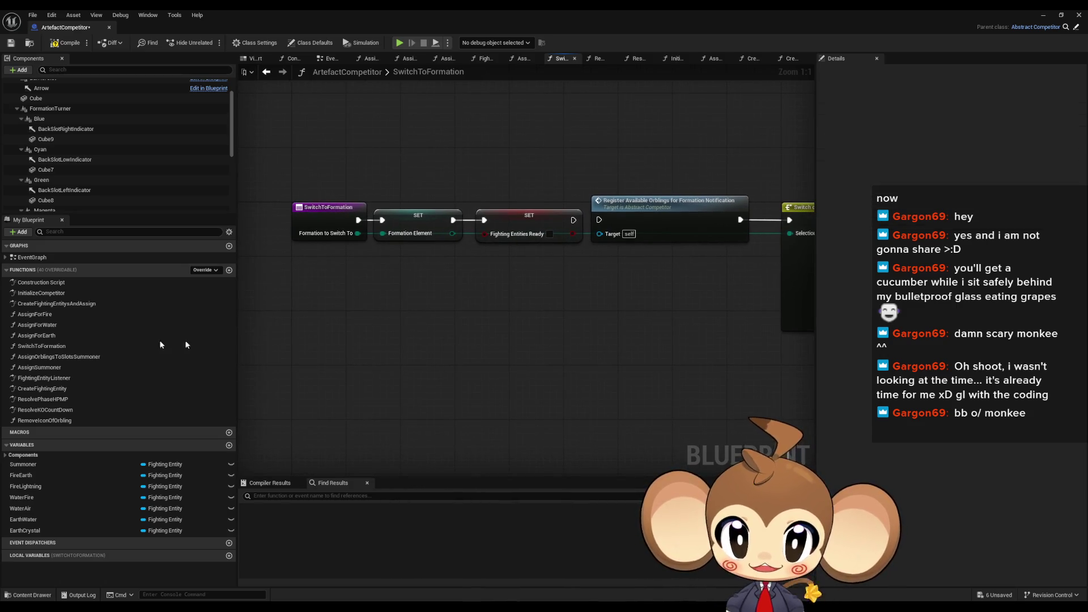
# Inspect InitializeCompetitor's Create Fighting Entitys and Assign, Assign Summoner and Switch to Formation calls
pyautogui.doubleClick(41, 293)
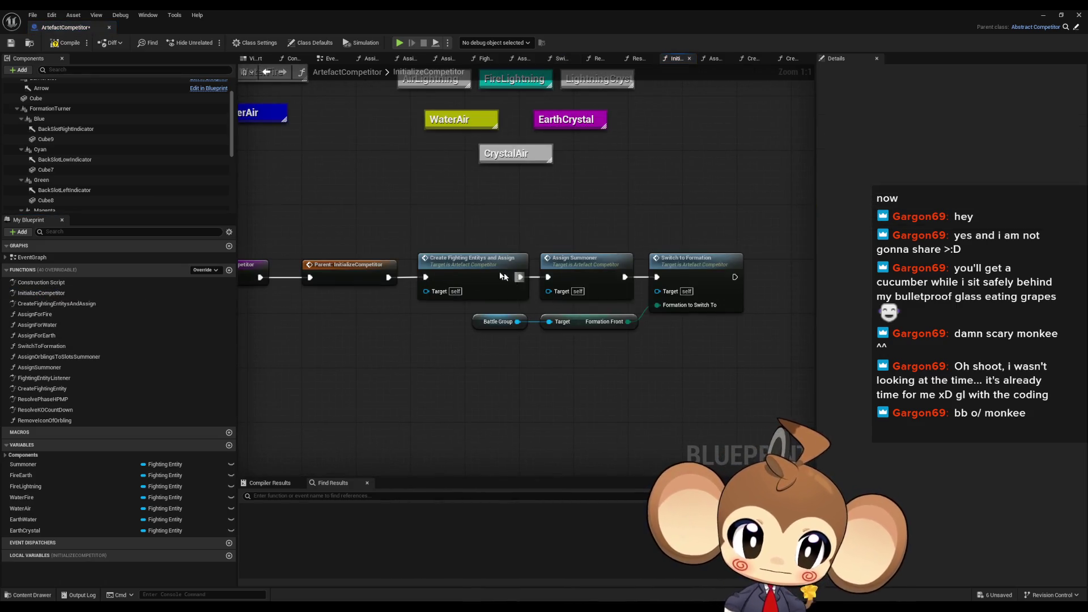
pyautogui.click(467, 265)
pyautogui.click(570, 273)
pyautogui.moveTo(678, 269); pyautogui.dragTo(596, 265)
pyautogui.click(634, 296)
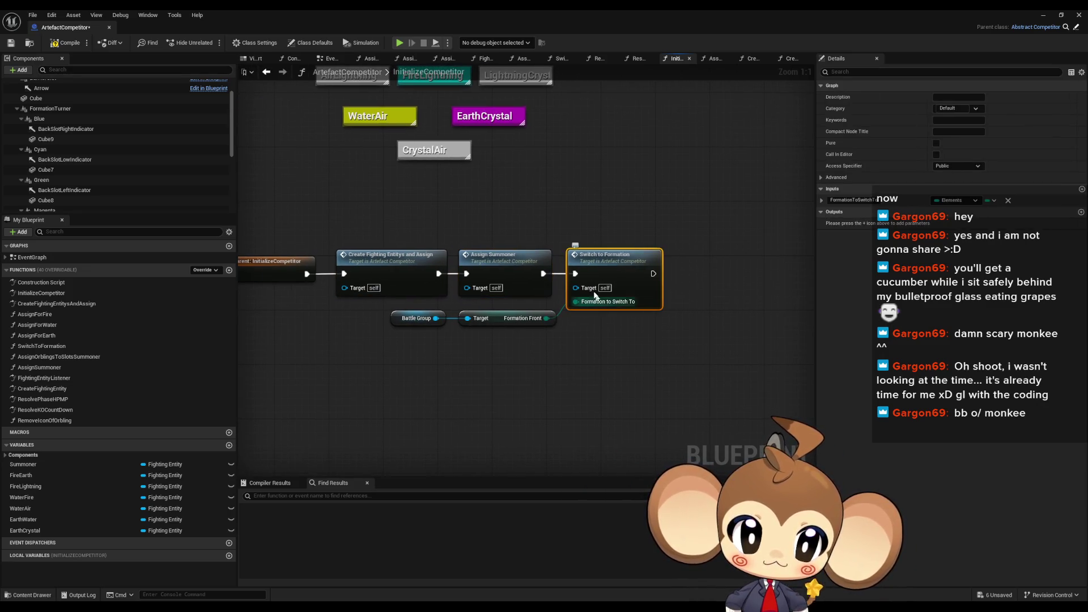
pyautogui.doubleClick(620, 260)
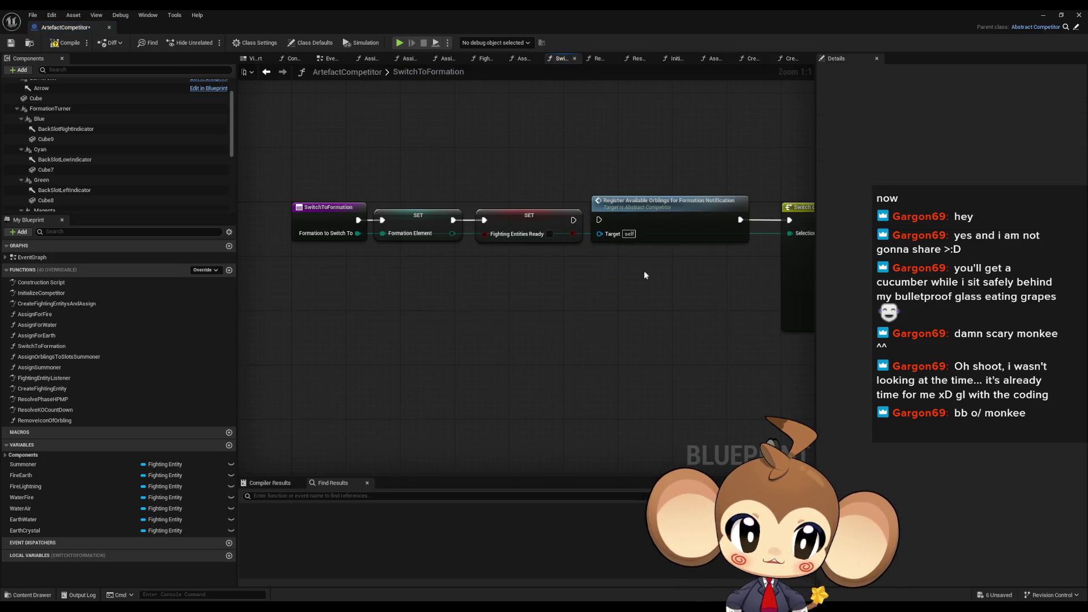
pyautogui.click(271, 74)
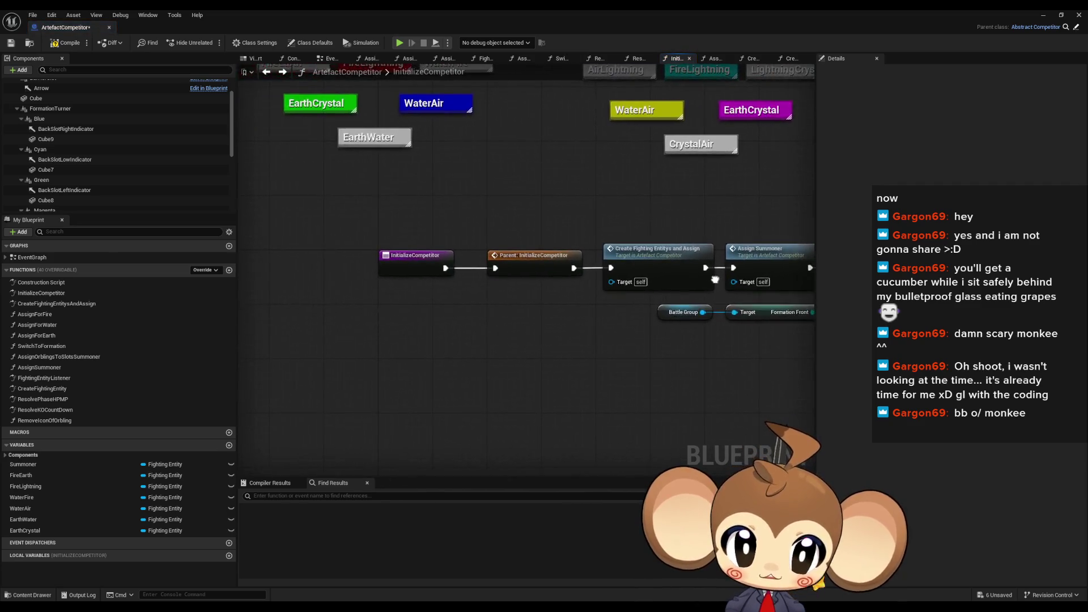
# Step back through graph history to the CreateFightingEntitysAndAssign graph
pyautogui.doubleClick(55, 390)
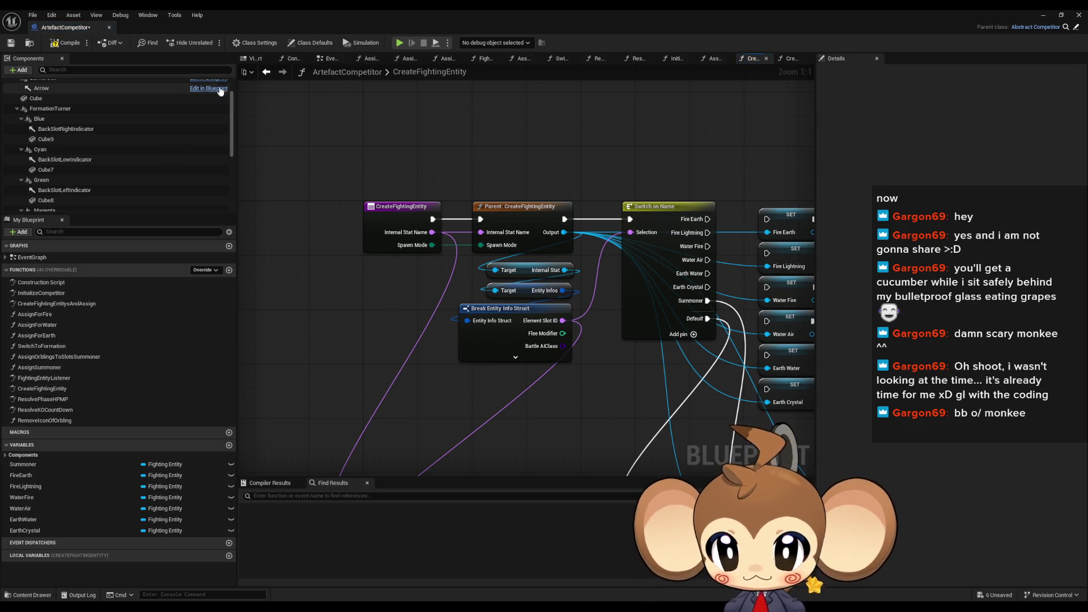
pyautogui.click(266, 74)
pyautogui.hotkey('alt', 'Left')
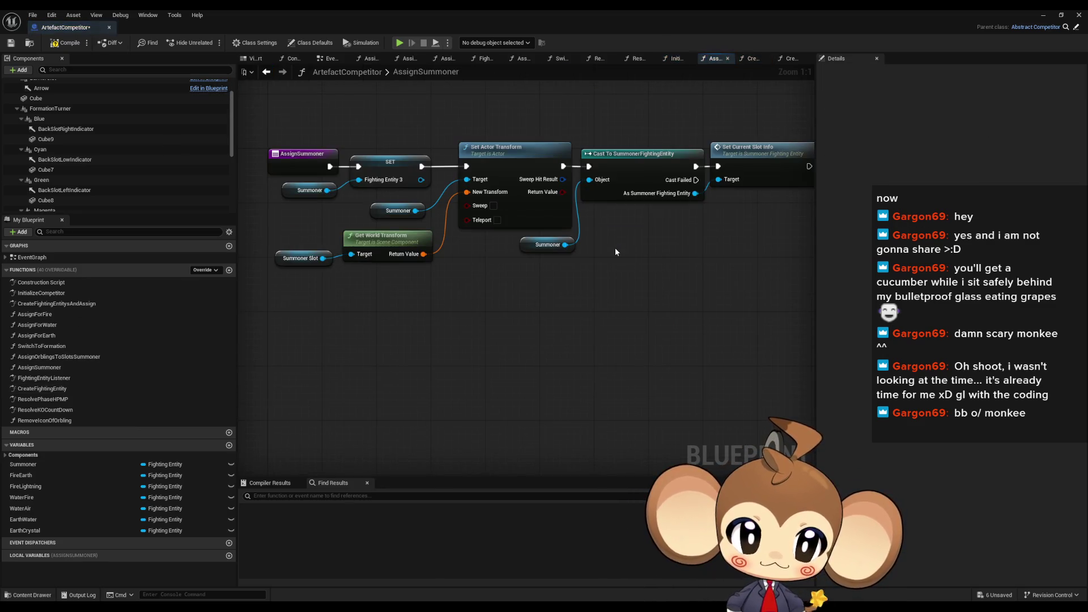
pyautogui.click(267, 72)
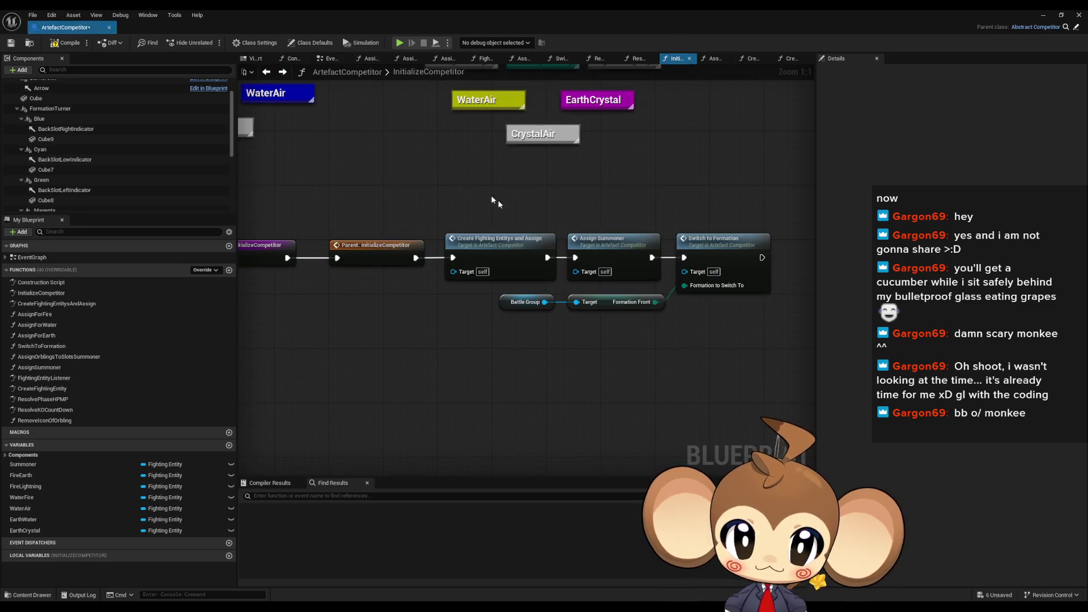
pyautogui.hotkey('alt', 'Left')
pyautogui.moveTo(454, 326); pyautogui.dragTo(520, 290)
pyautogui.scroll(3, 520, 290)
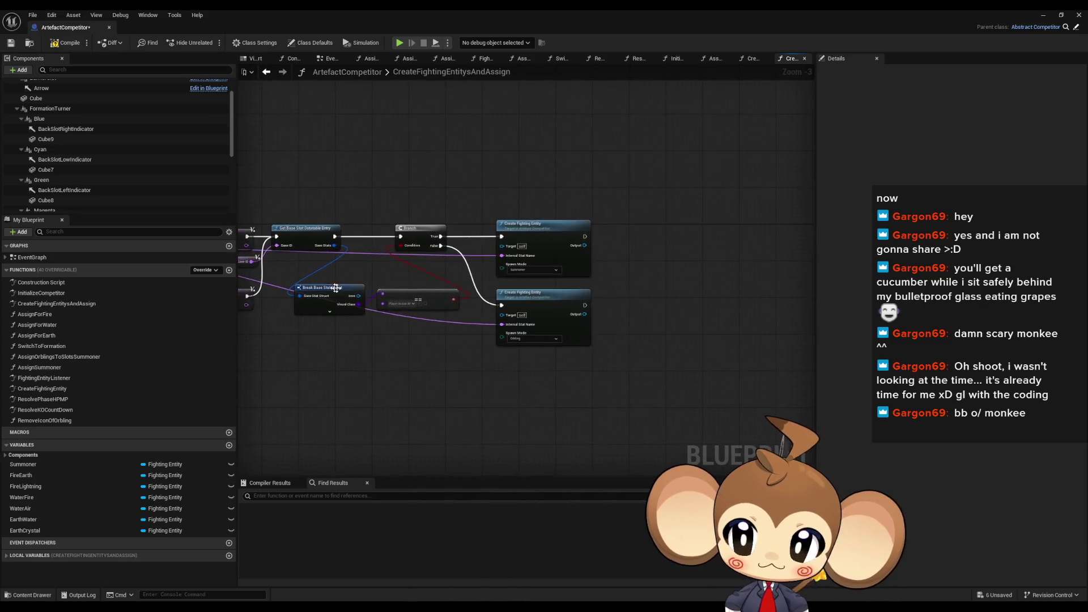
# Open the Create Fighting Entity graph and select its Switch on Name node
pyautogui.doubleClick(566, 201)
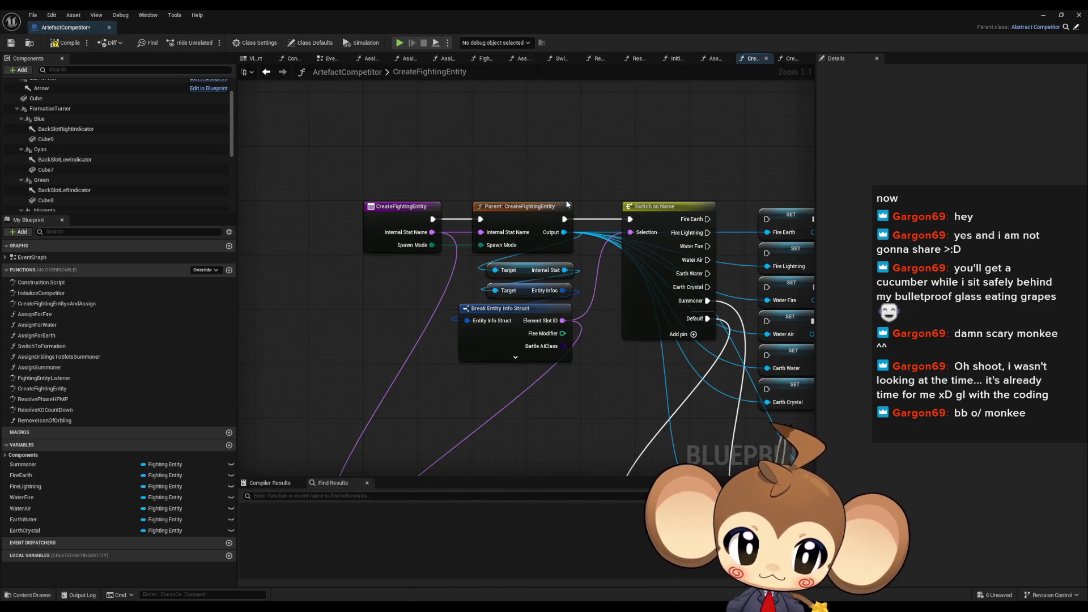
pyautogui.click(265, 73)
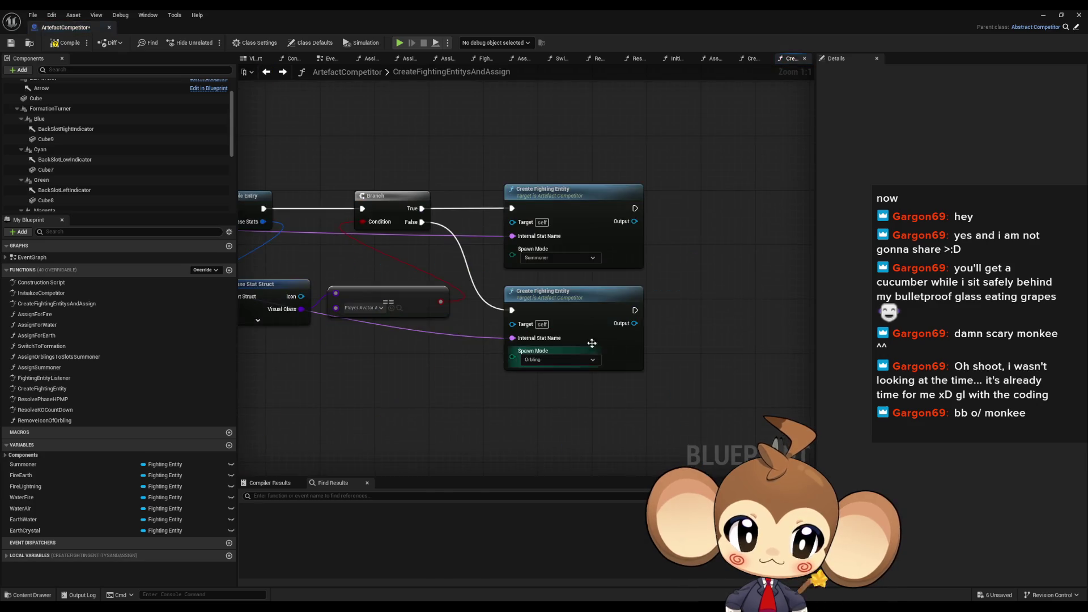
pyautogui.doubleClick(563, 289)
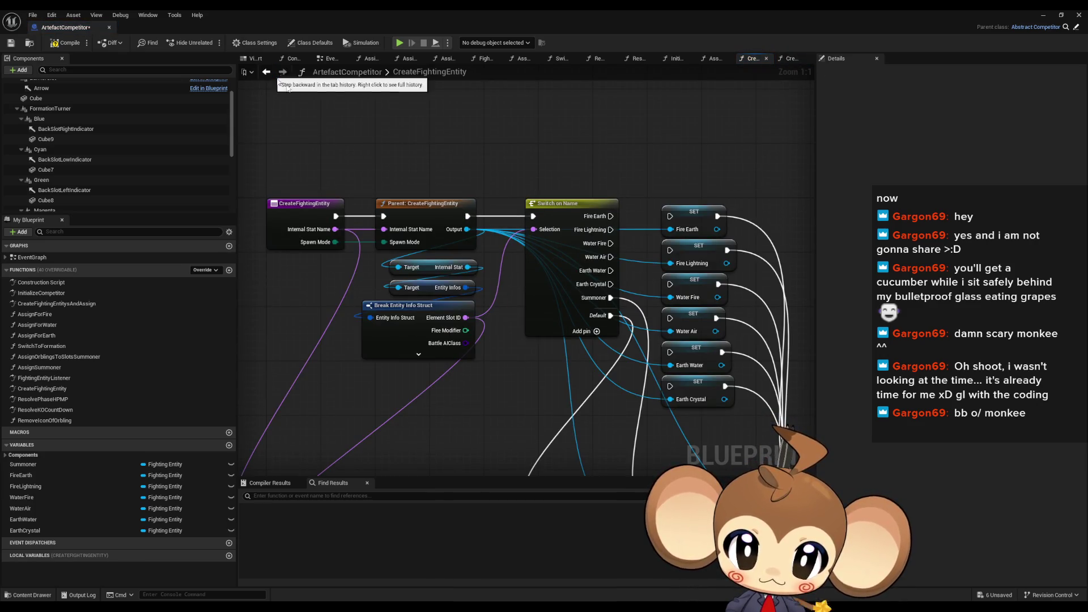
pyautogui.moveTo(573, 324)
pyautogui.mouseDown()
pyautogui.moveTo(546, 259)
pyautogui.moveTo(567, 303)
pyautogui.moveTo(463, 267)
pyautogui.moveTo(431, 299)
pyautogui.mouseUp()
pyautogui.scroll(-2, 574, 317)
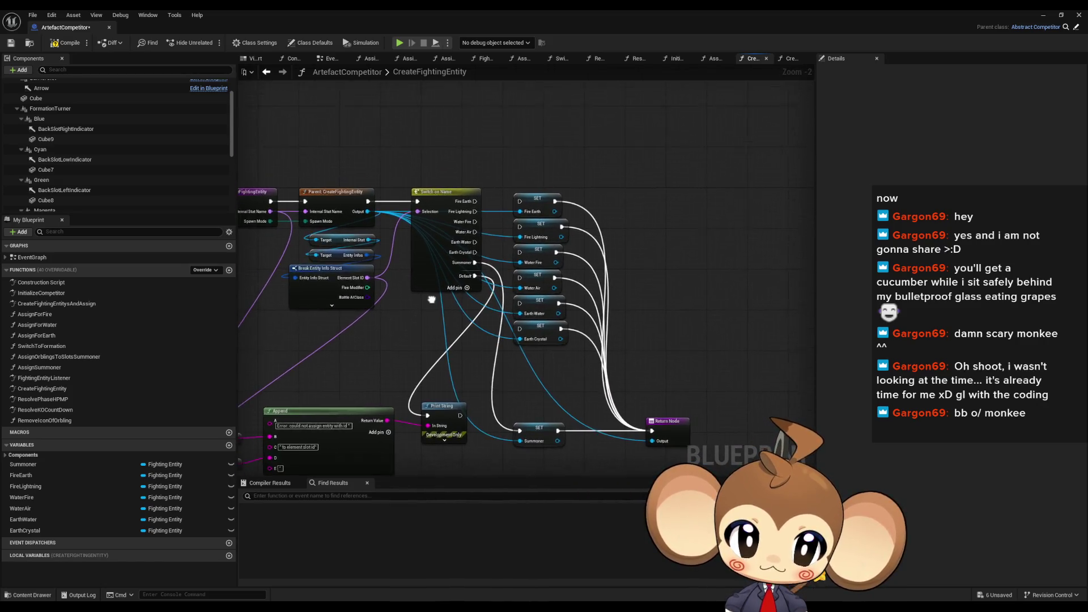
pyautogui.click(447, 267)
# Rename Switch on Name pins 0–2 to RED, BLUE and GREEN
pyautogui.scroll(2, 511, 283)
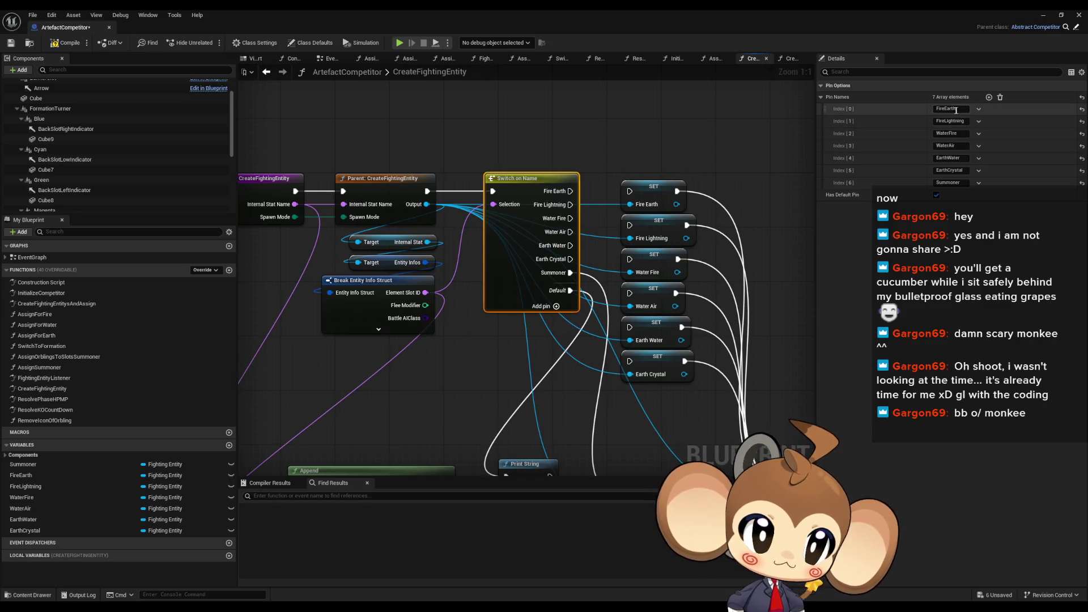
pyautogui.click(950, 108)
pyautogui.write('Red')
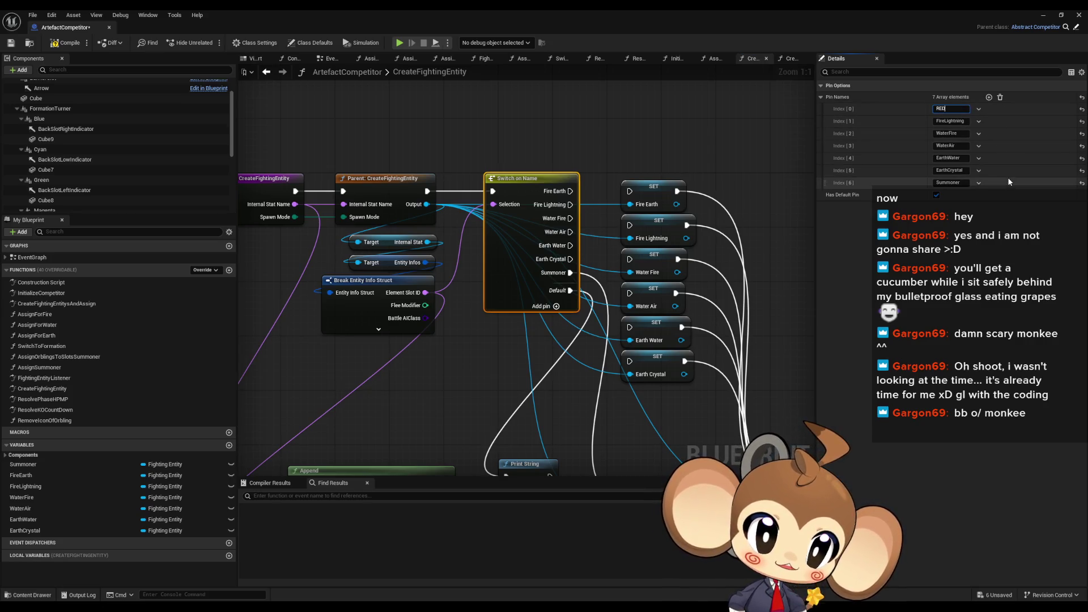
pyautogui.press('Return')
pyautogui.press('Tab')
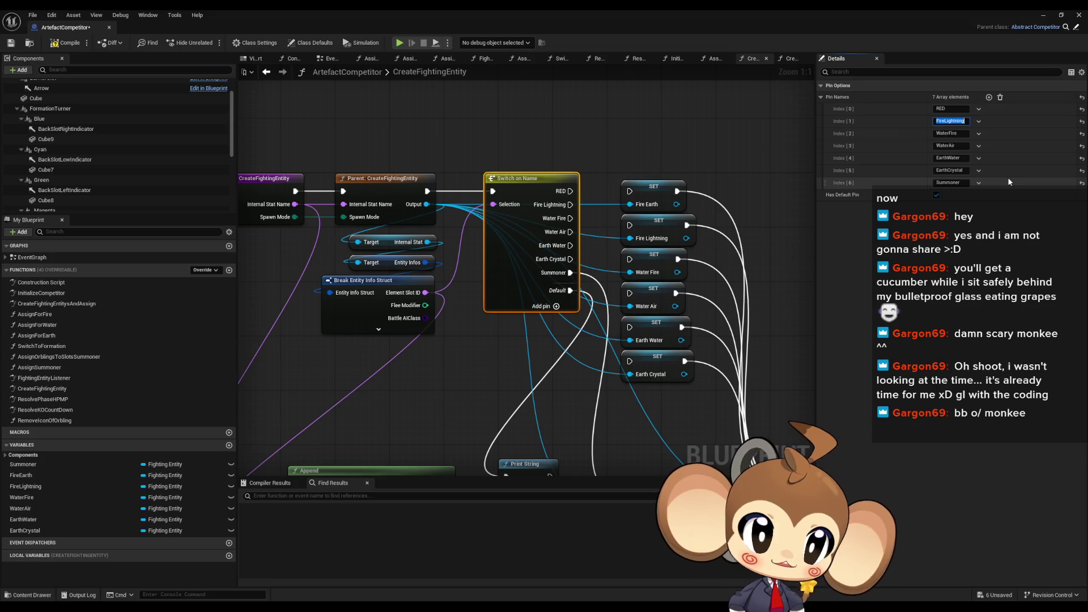
pyautogui.write('BLUE')
pyautogui.press('Return')
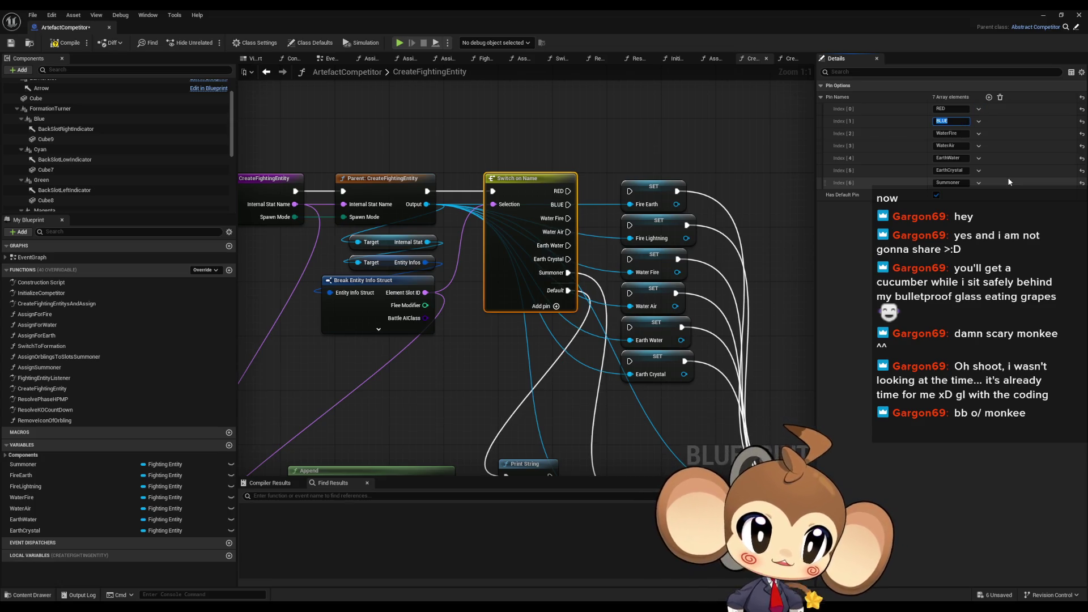
pyautogui.press('Tab')
pyautogui.write('GREEN')
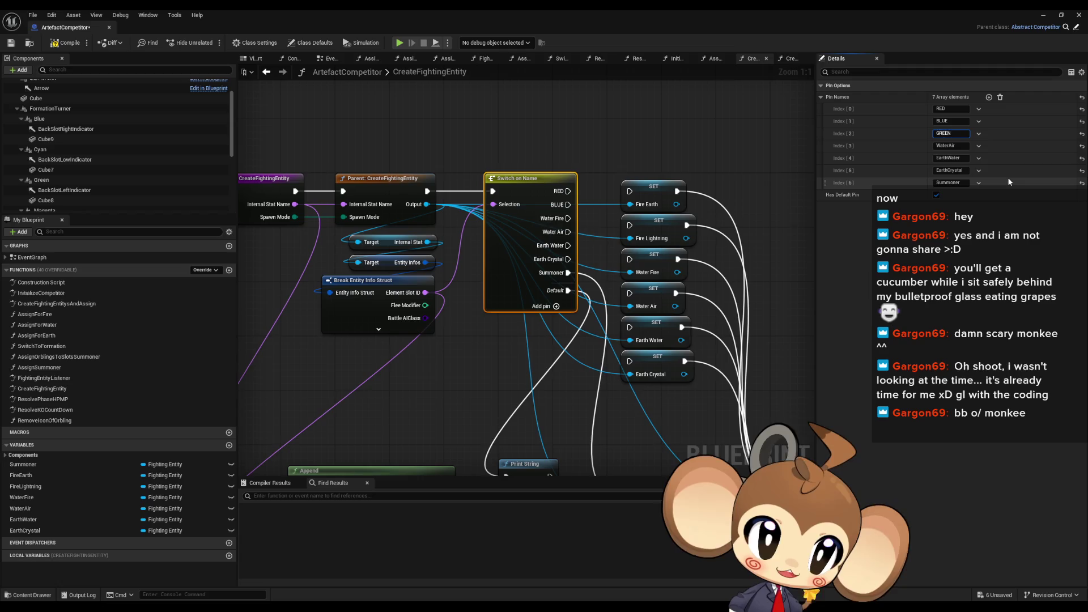
pyautogui.press('Return')
# Rename pins 3–5 to CYAN, YELLOW and MAGENTA
pyautogui.press('Tab')
pyautogui.write('CYAN')
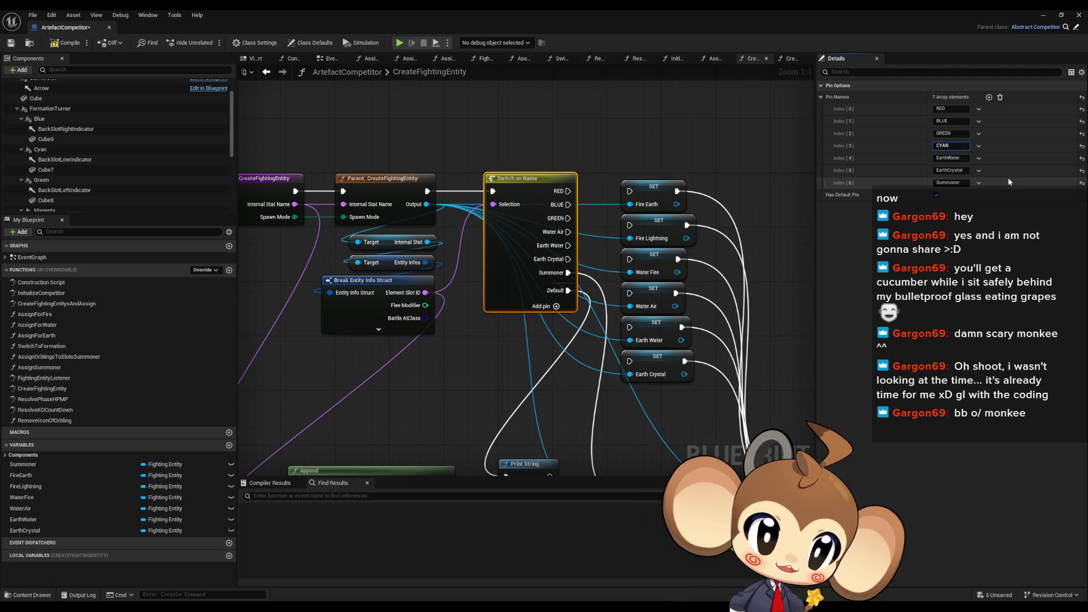
pyautogui.press('Return')
pyautogui.press('Tab')
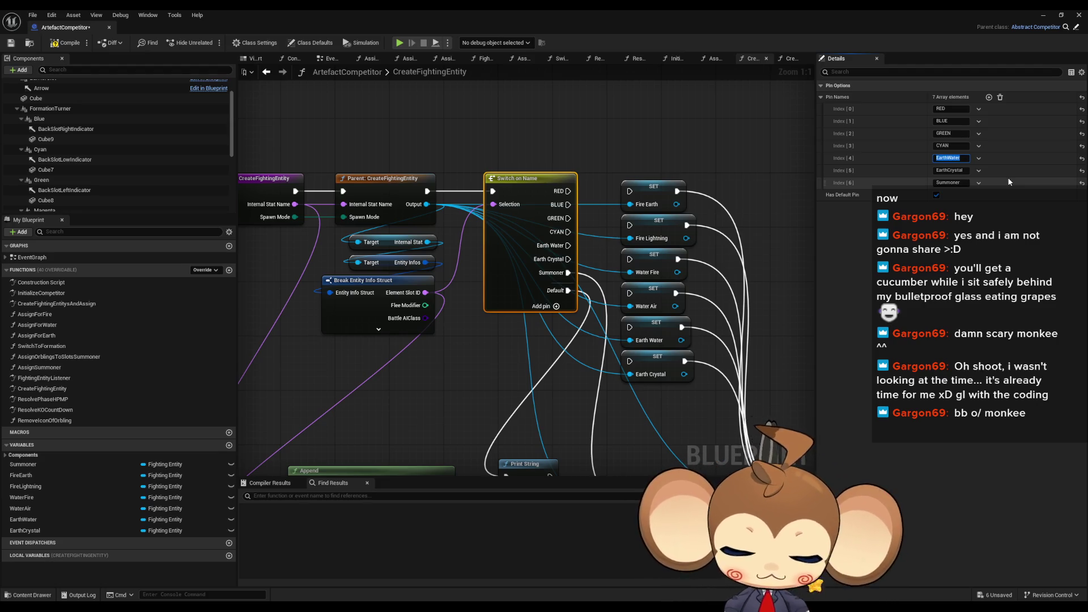
pyautogui.write('YELLOW')
pyautogui.press('Return')
pyautogui.press('Tab')
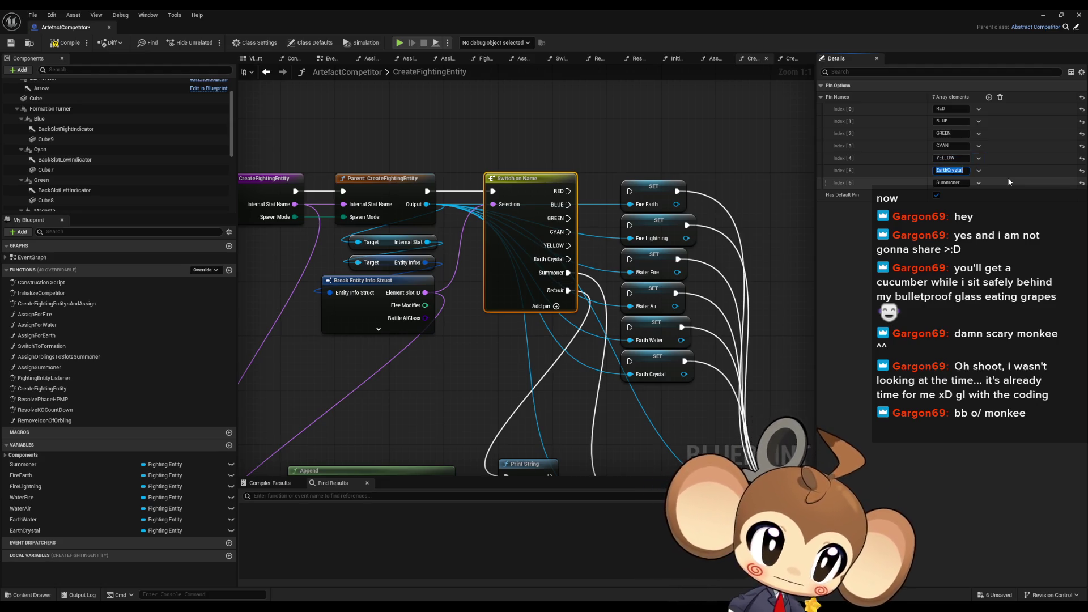
pyautogui.write('MAGENTA')
pyautogui.press('Return')
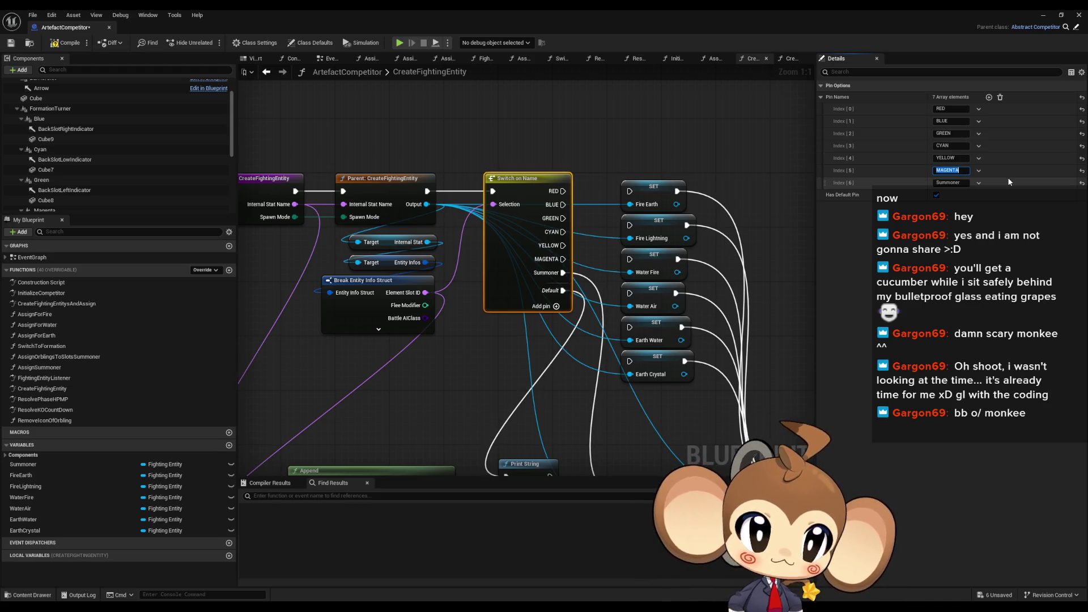
# Move the six SET nodes beside Switch on Name; wire BLUE, GREEN, YELLOW and MAGENTA to them
pyautogui.moveTo(609, 200)
pyautogui.mouseDown()
pyautogui.moveTo(519, 141)
pyautogui.moveTo(533, 153)
pyautogui.mouseUp()
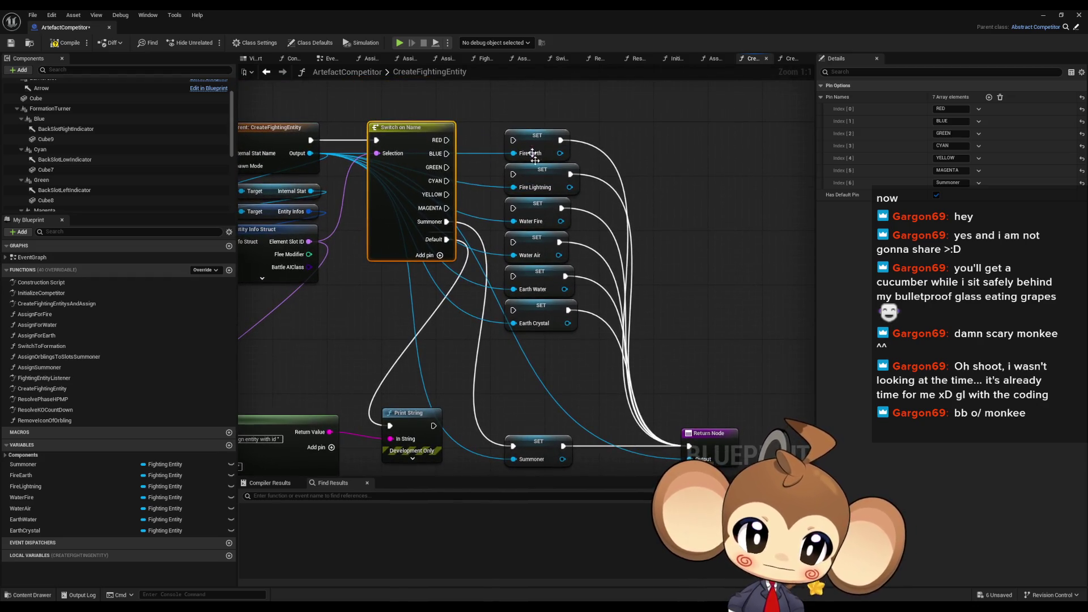
pyautogui.moveTo(506, 111); pyautogui.dragTo(584, 335)
pyautogui.moveTo(536, 305); pyautogui.dragTo(734, 304)
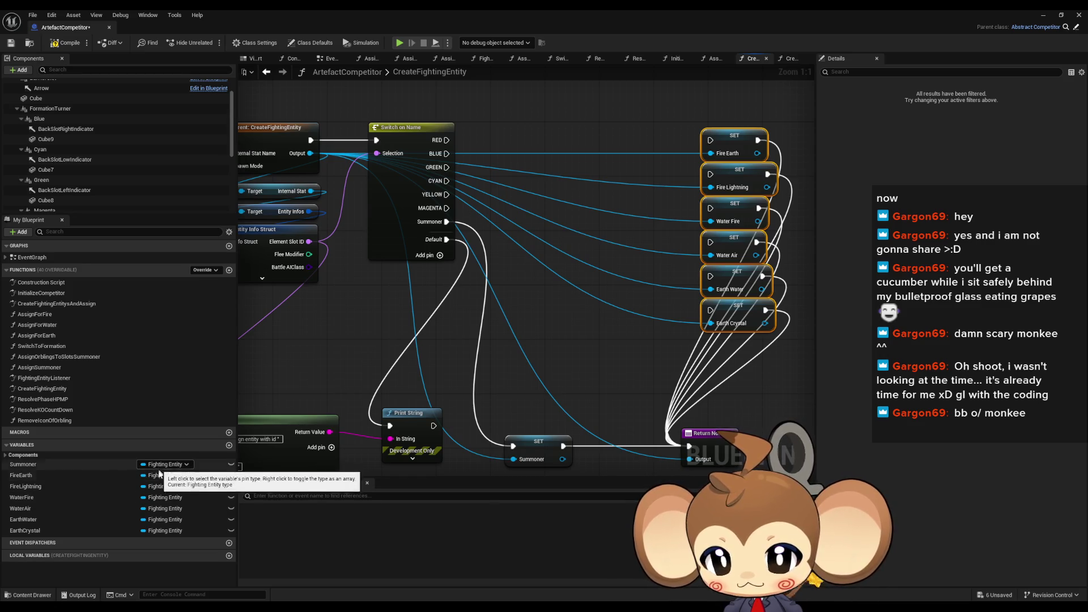
pyautogui.click(48, 478)
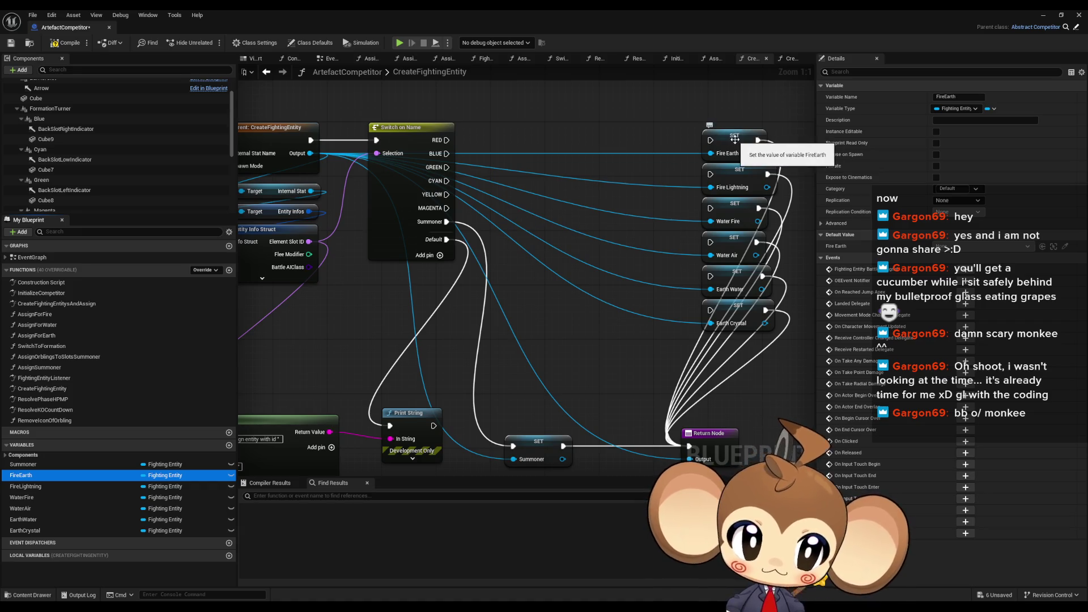
pyautogui.moveTo(680, 120); pyautogui.dragTo(783, 343)
pyautogui.moveTo(740, 310); pyautogui.dragTo(617, 309)
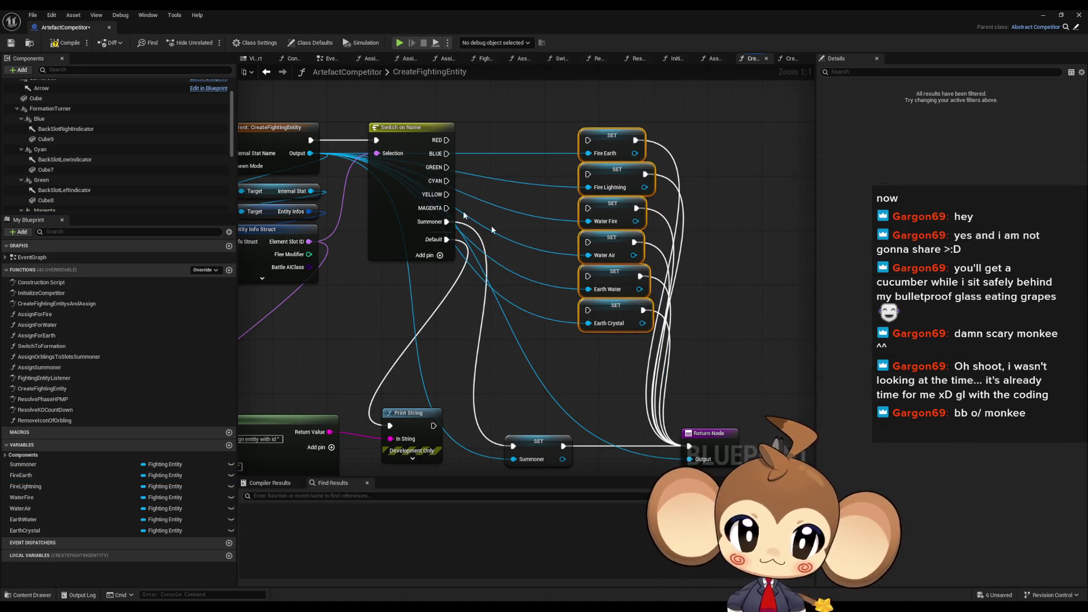
pyautogui.moveTo(585, 168)
pyautogui.mouseDown()
pyautogui.moveTo(459, 168)
pyautogui.moveTo(447, 153)
pyautogui.moveTo(624, 211)
pyautogui.moveTo(510, 210)
pyautogui.moveTo(447, 180)
pyautogui.moveTo(449, 196)
pyautogui.moveTo(587, 276)
pyautogui.mouseUp()
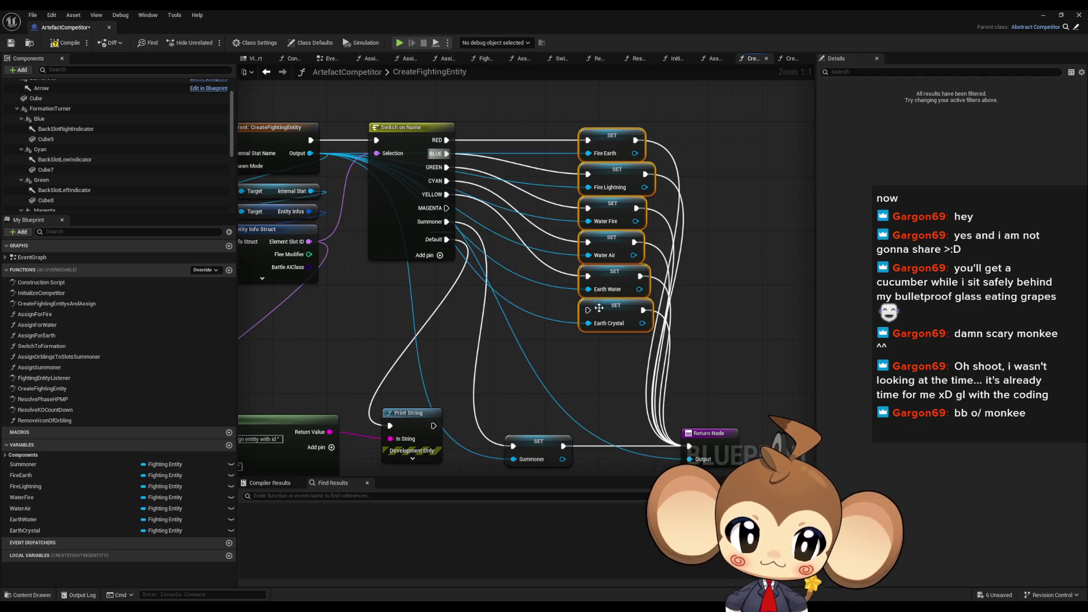
pyautogui.moveTo(447, 208); pyautogui.dragTo(588, 310)
# Rename the FireEarth variable to REDEntity
pyautogui.click(607, 136)
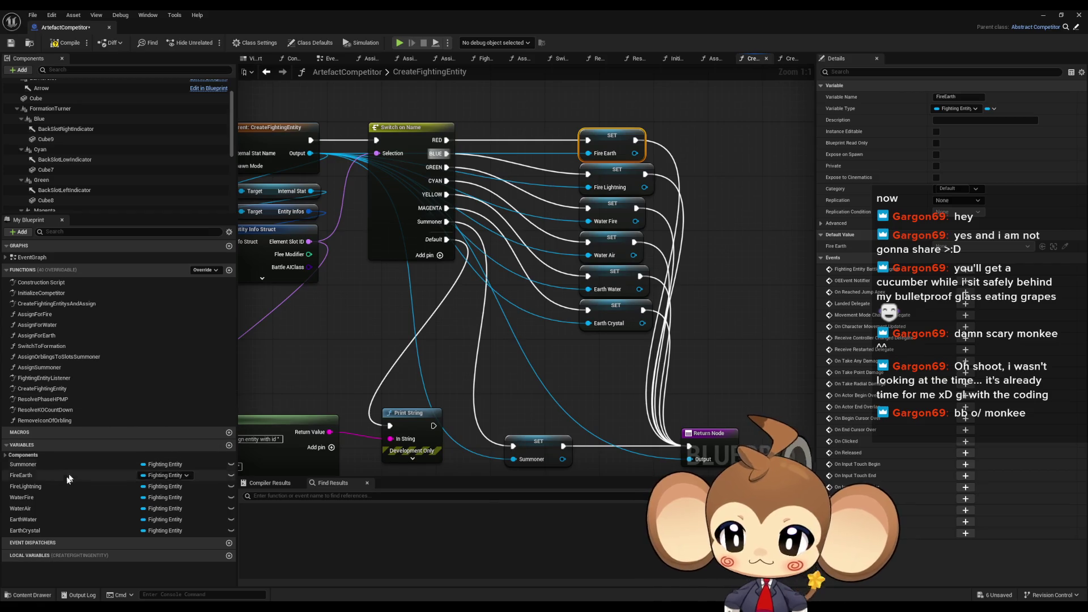
pyautogui.doubleClick(40, 474)
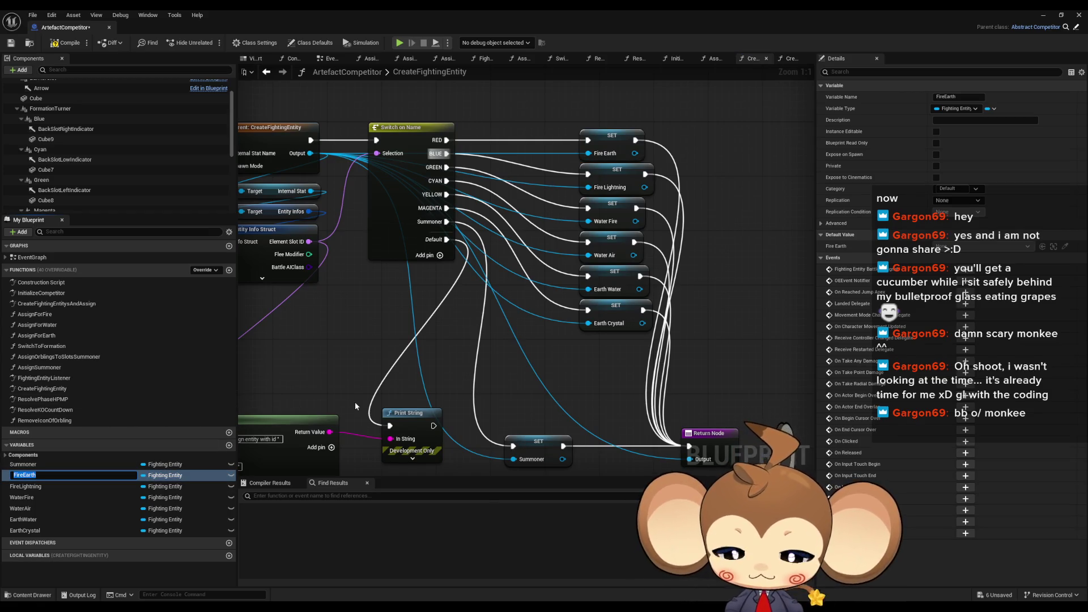
pyautogui.hotkey('ctrl', 'x')
pyautogui.hotkey('ctrl', 'v')
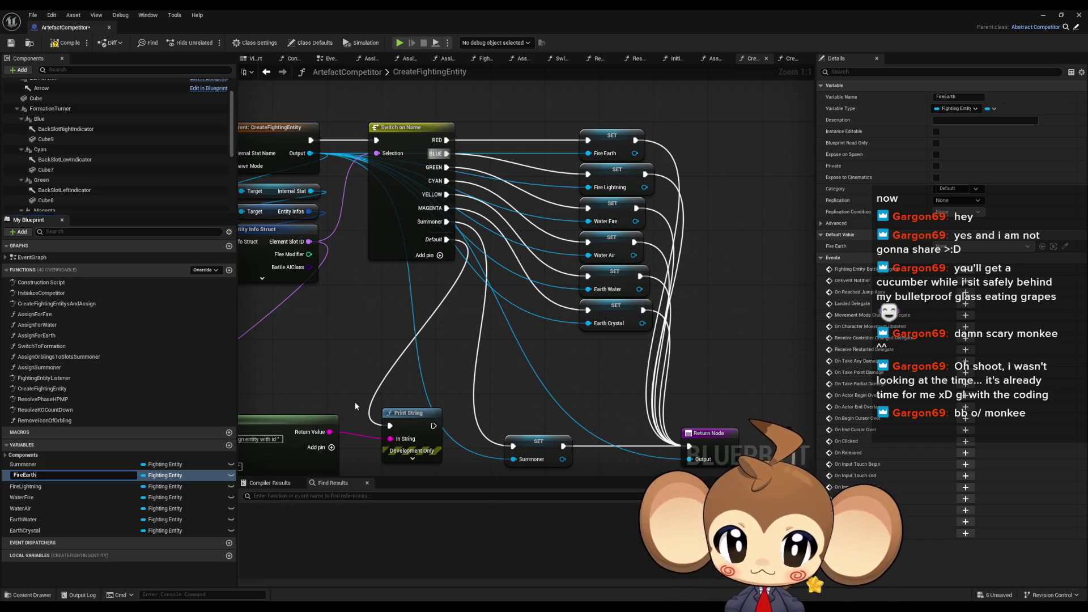
pyautogui.hotkey('ctrl', 'a')
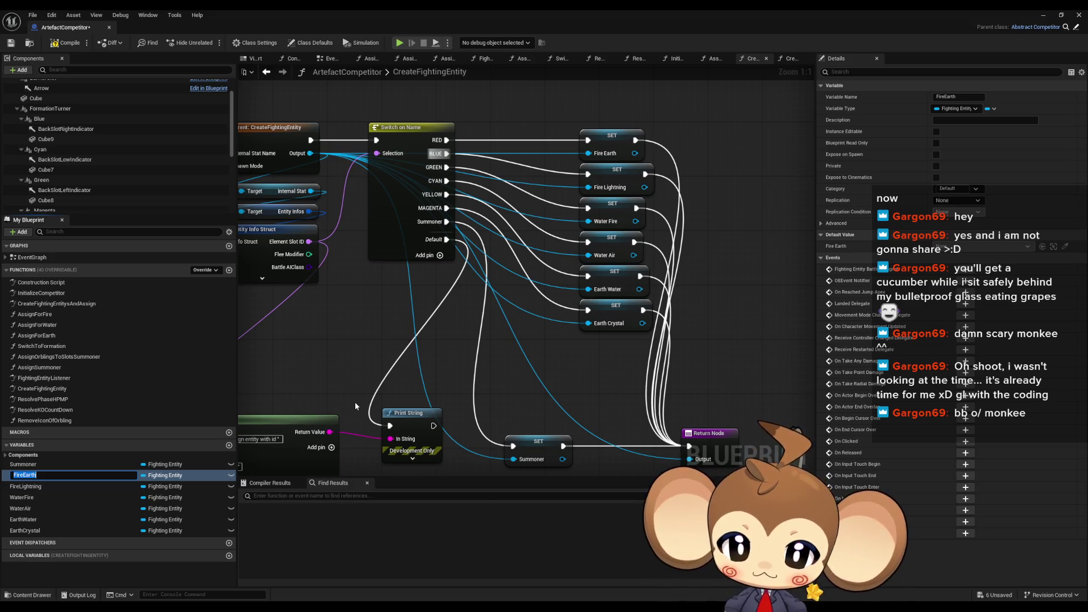
pyautogui.write('REDEntity')
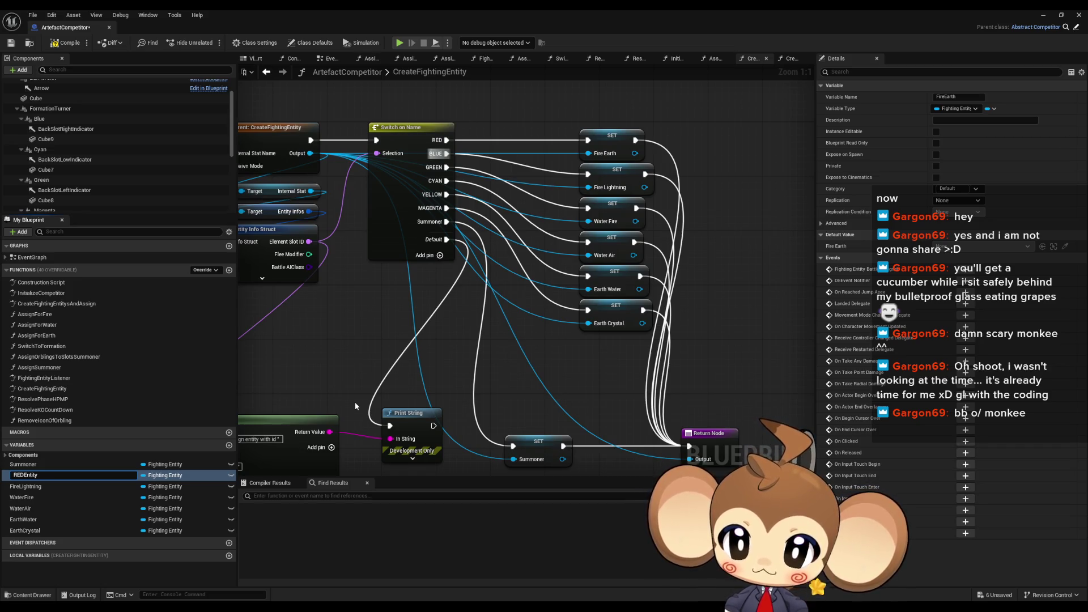
pyautogui.press('Return')
# Rename FireLightning to BLUEEntity and WaterFire to GREENEntity
pyautogui.press('Down')
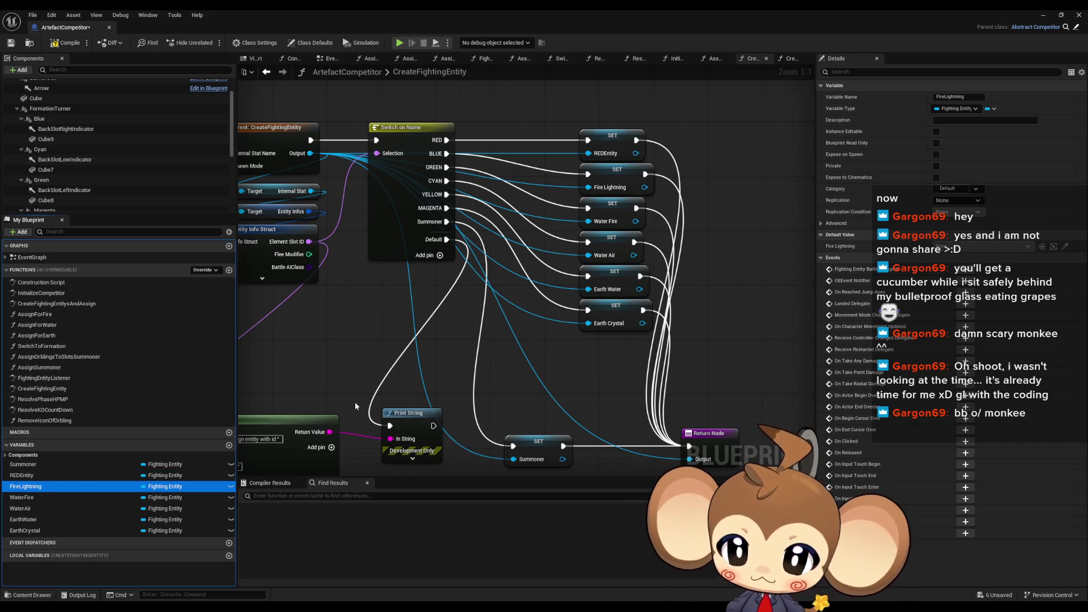
pyautogui.press('F2')
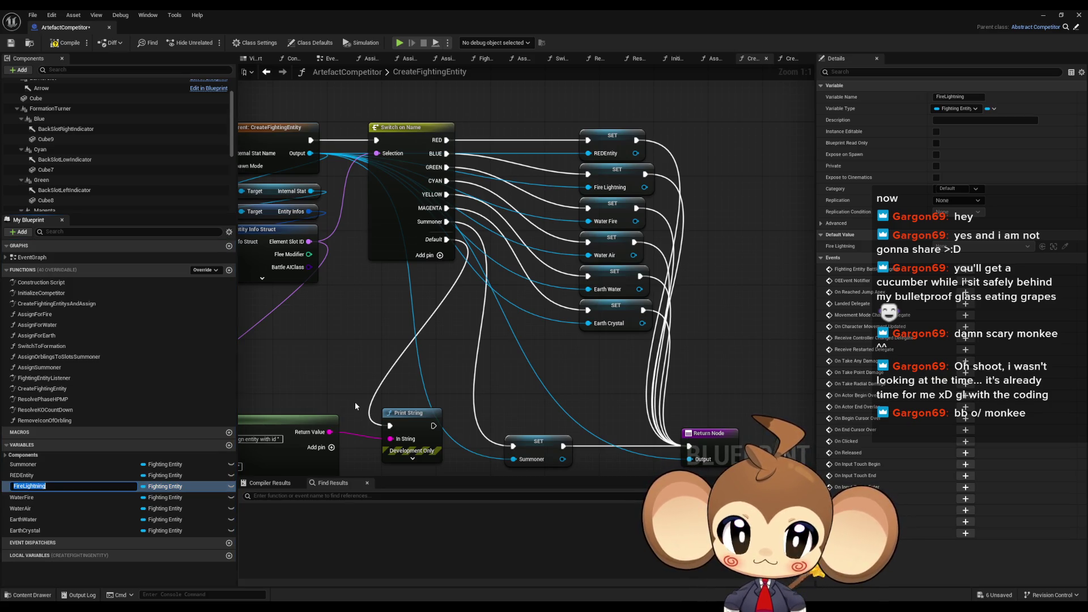
pyautogui.write('BLUEREDEntity')
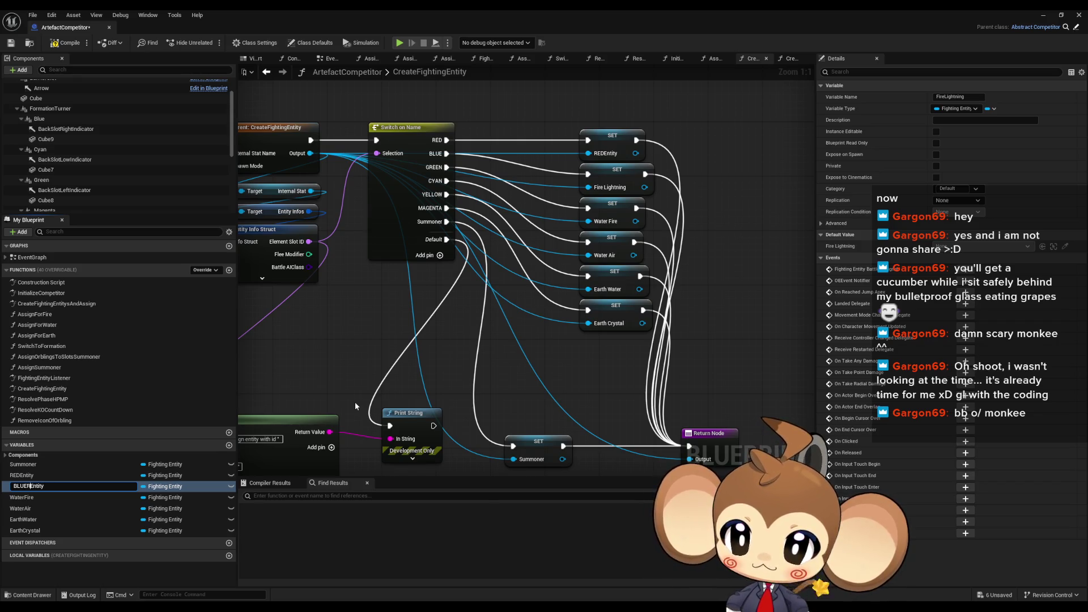
pyautogui.press('Return')
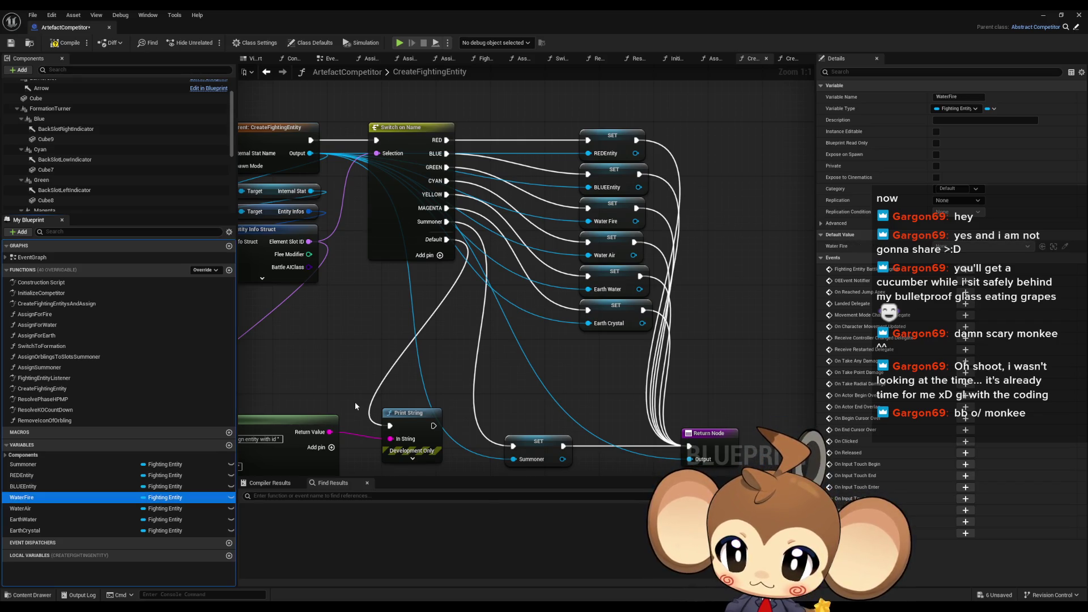
pyautogui.press('Down')
pyautogui.press('F2')
pyautogui.write('G')
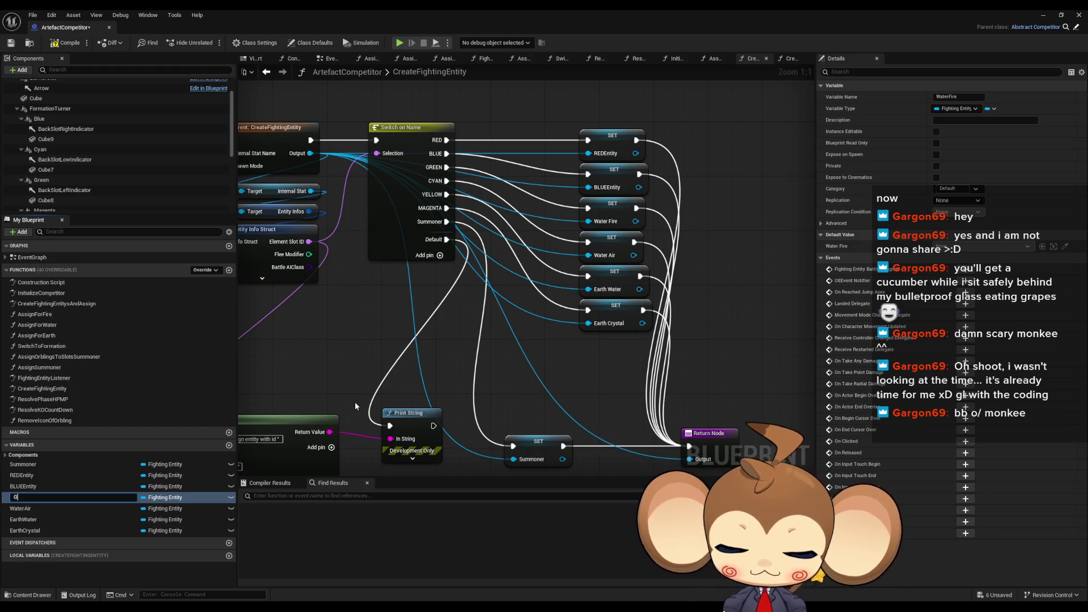
pyautogui.write('REENEntity')
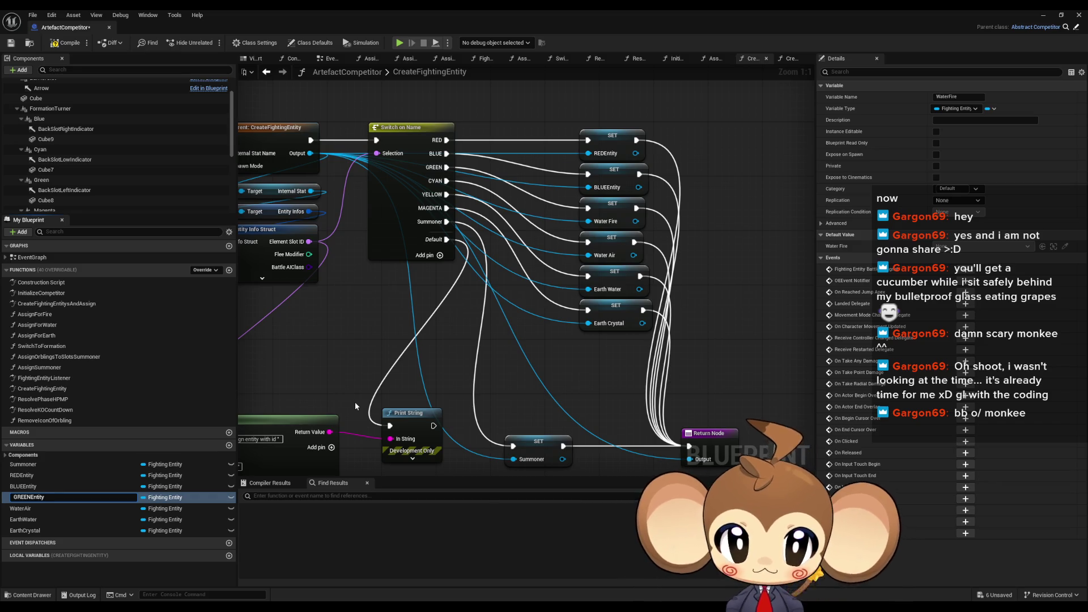
pyautogui.press('Return')
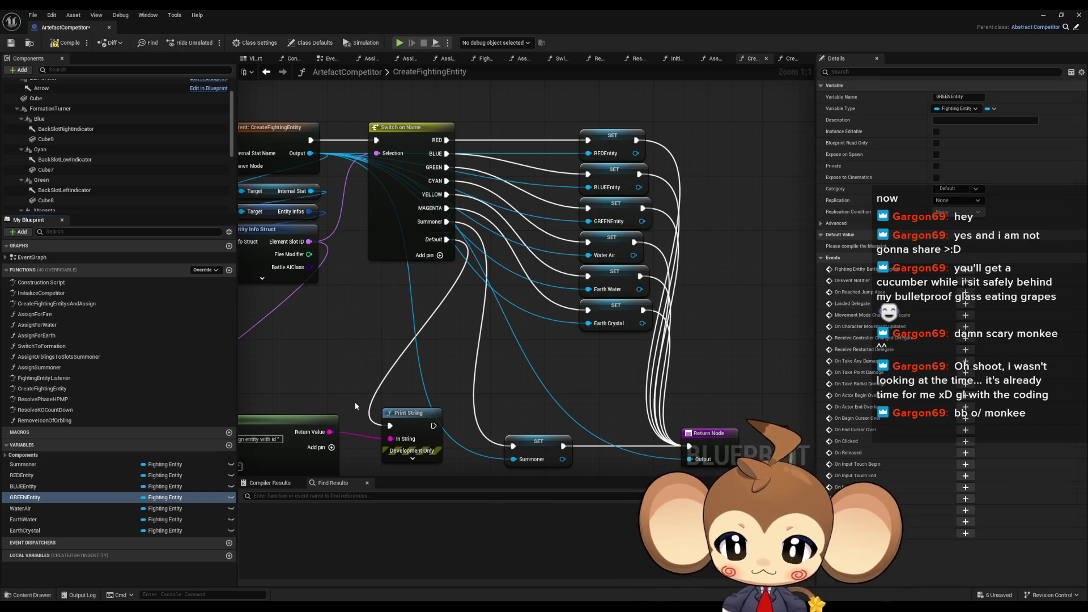
# Rename WaterAir, EarthWater and EarthCrystal to CYANEntity, YELLOWEntity and MAGENTAEntity
pyautogui.press('Down')
pyautogui.press('F2')
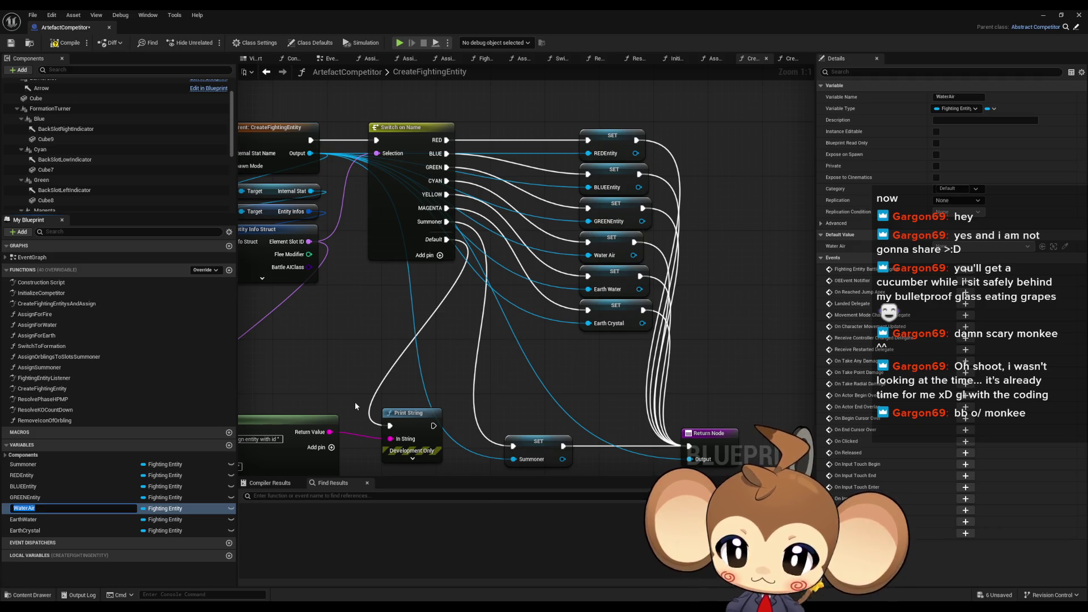
pyautogui.write('CYANEntity')
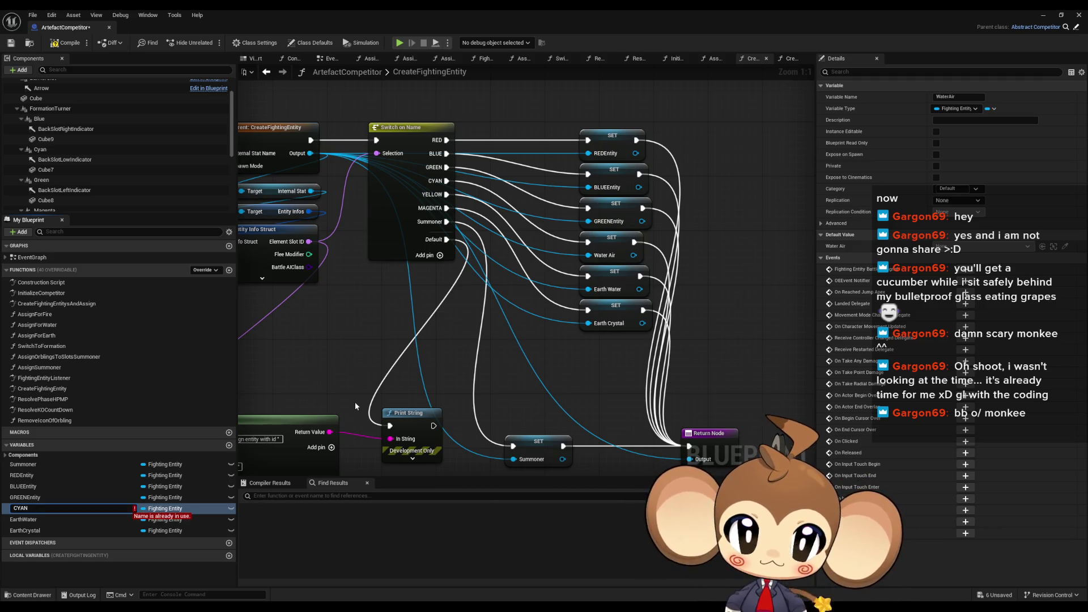
pyautogui.press('Return')
pyautogui.press('Down')
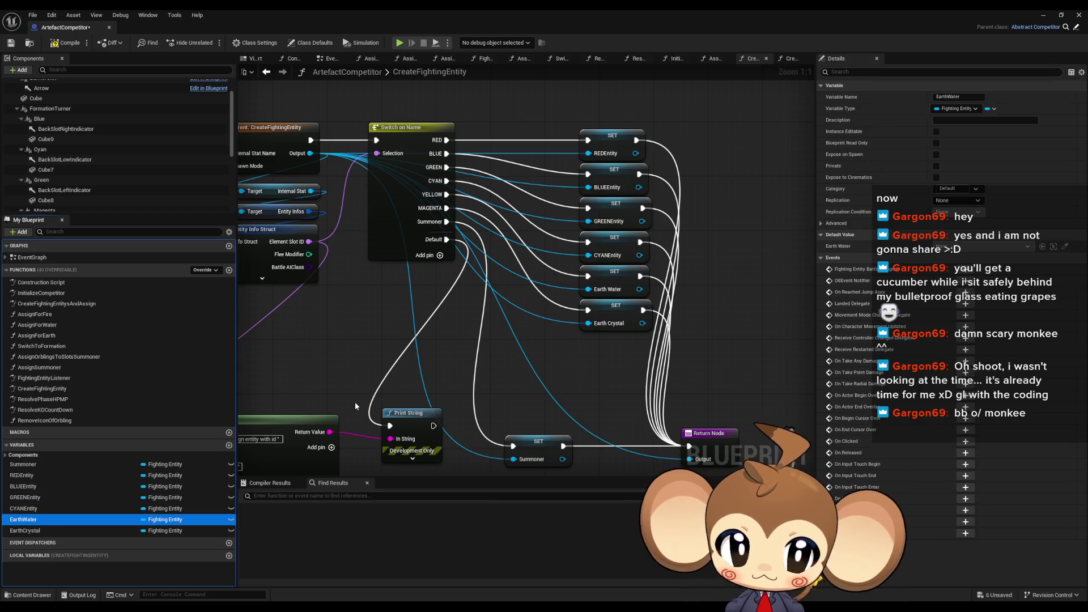
pyautogui.press('F2')
pyautogui.write('YELL')
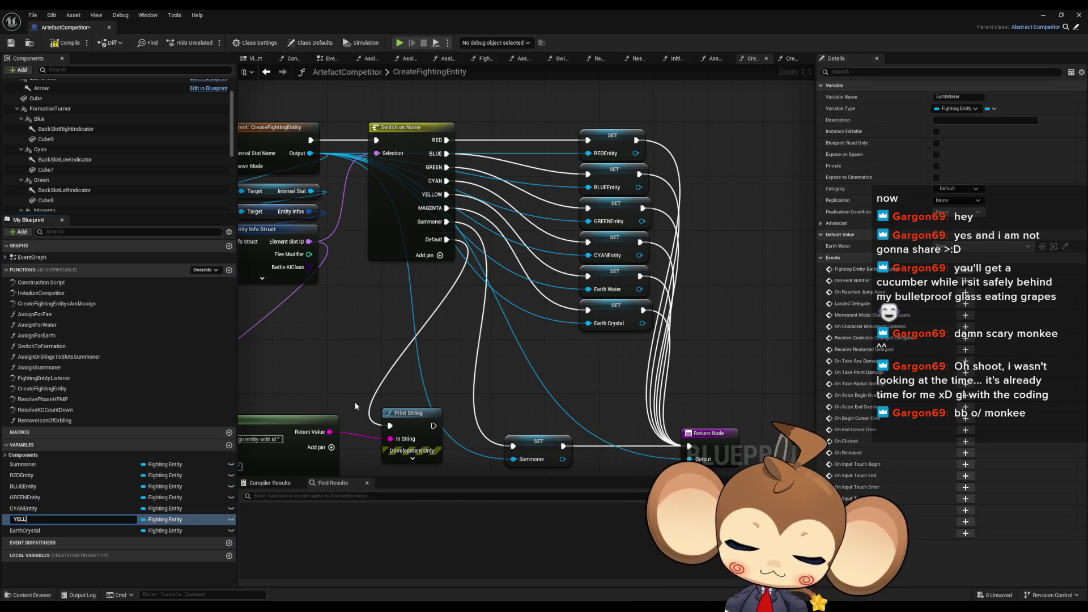
pyautogui.write('OWEntity')
pyautogui.press('Return')
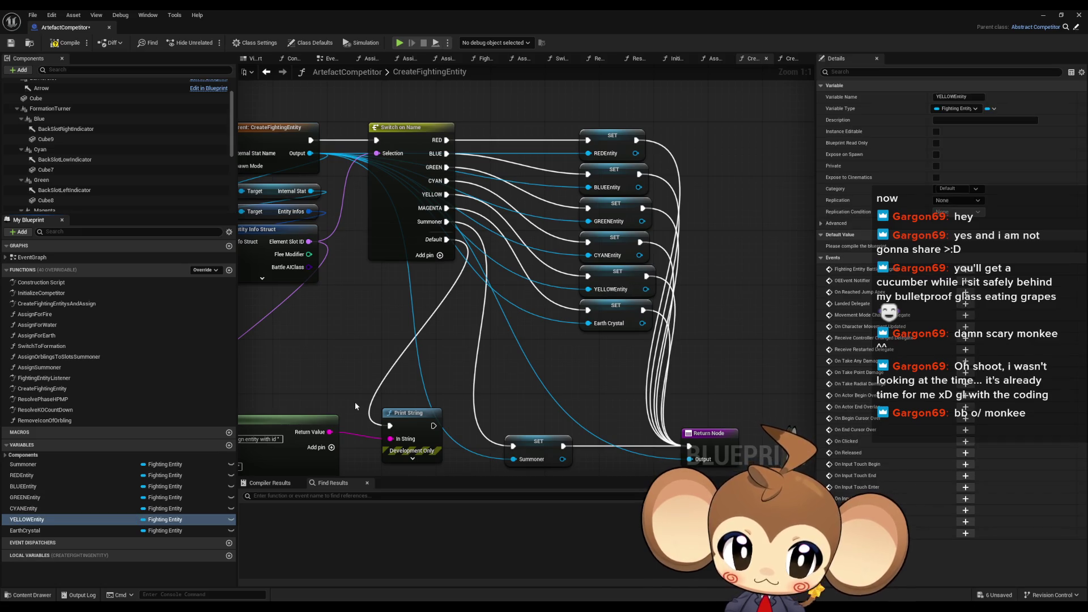
pyautogui.press('Down')
pyautogui.press('F2')
pyautogui.write('MAGENTAEntity')
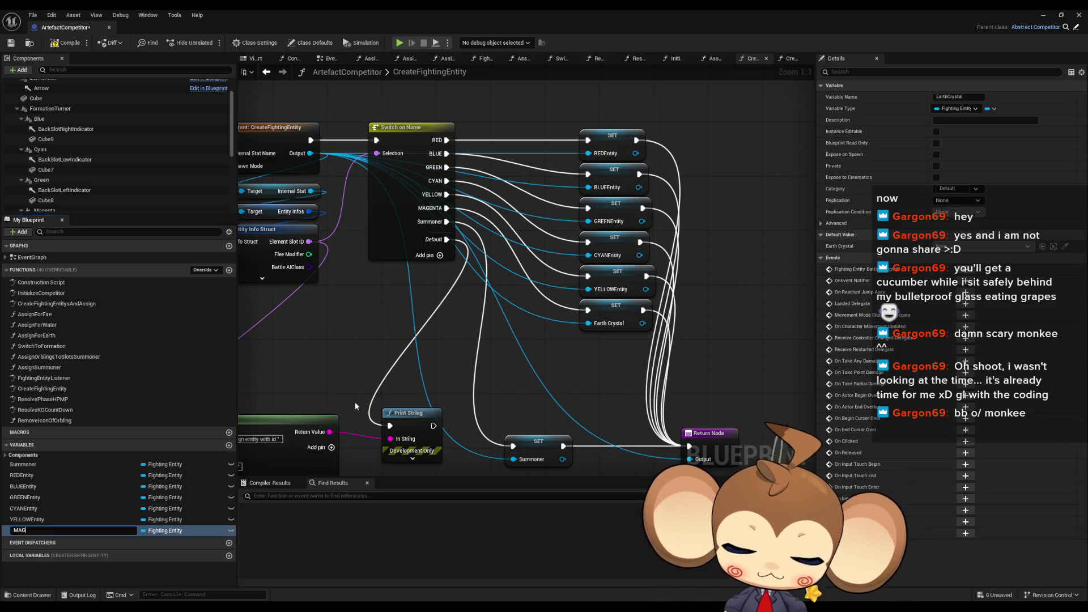
pyautogui.press('Return')
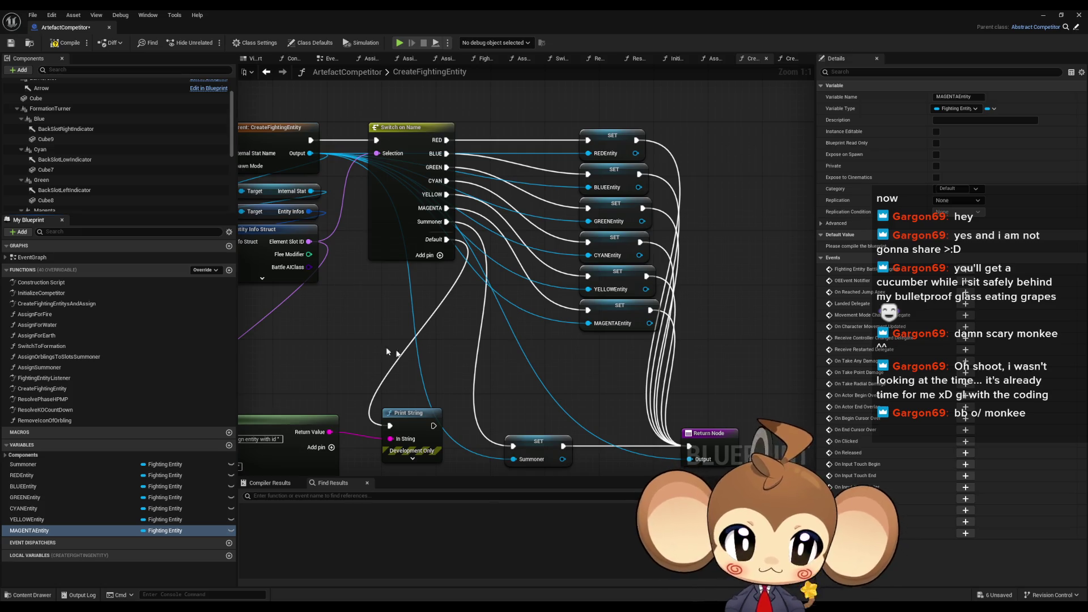
# Browse CreateFightingEntitysAndAssign, CreateFightingEntity, AssignForFire and AssignOrblingsToSlotsSummoner, ending on InitializeCompetitor
pyautogui.moveTo(494, 340)
pyautogui.mouseDown()
pyautogui.moveTo(549, 286)
pyautogui.moveTo(738, 381)
pyautogui.moveTo(485, 303)
pyautogui.mouseUp()
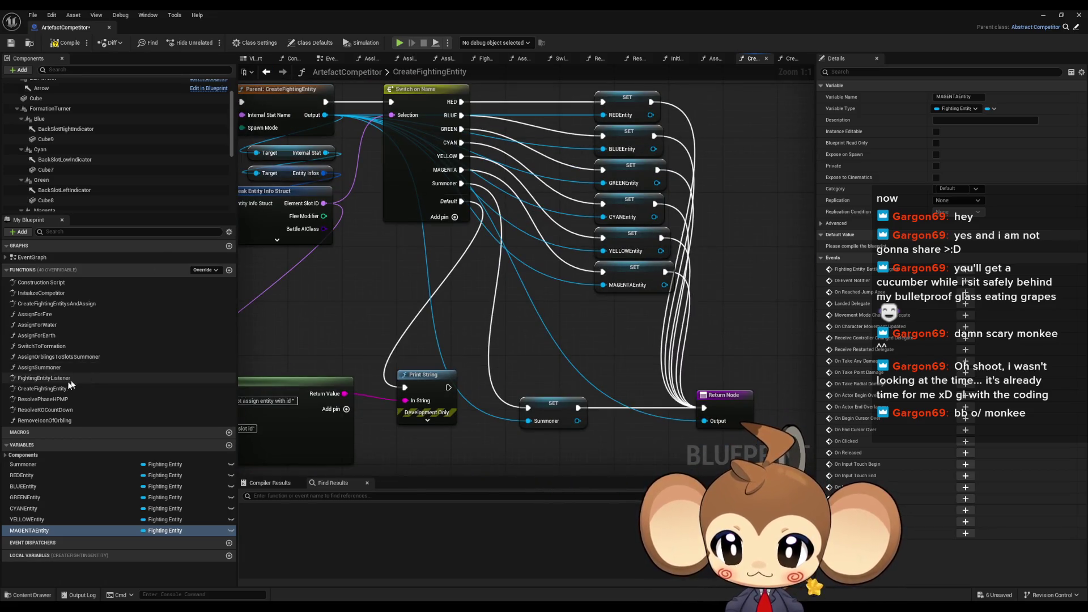
pyautogui.doubleClick(133, 291)
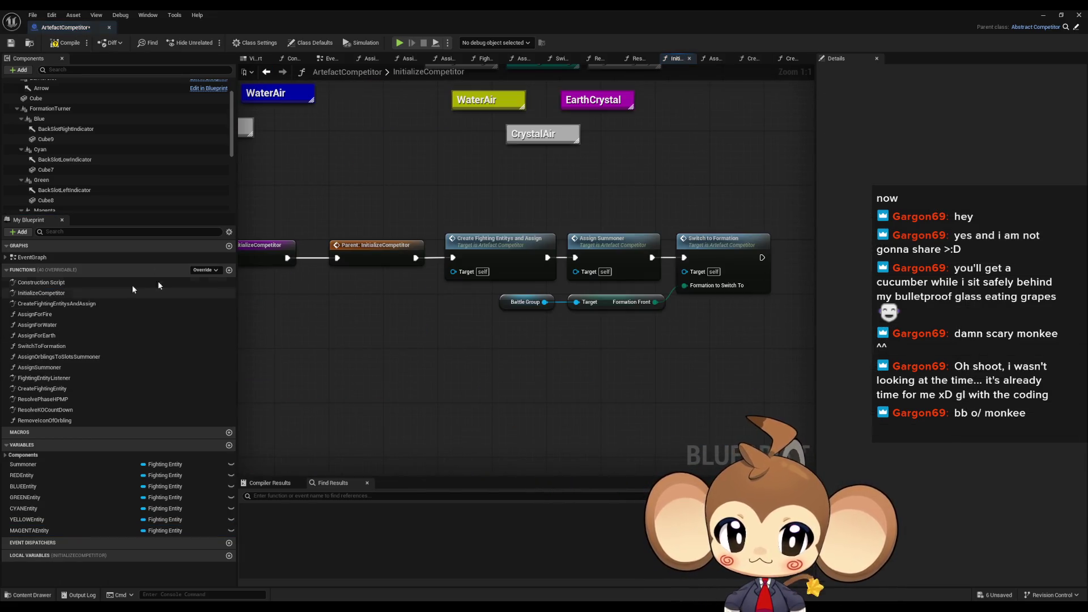
pyautogui.doubleClick(503, 254)
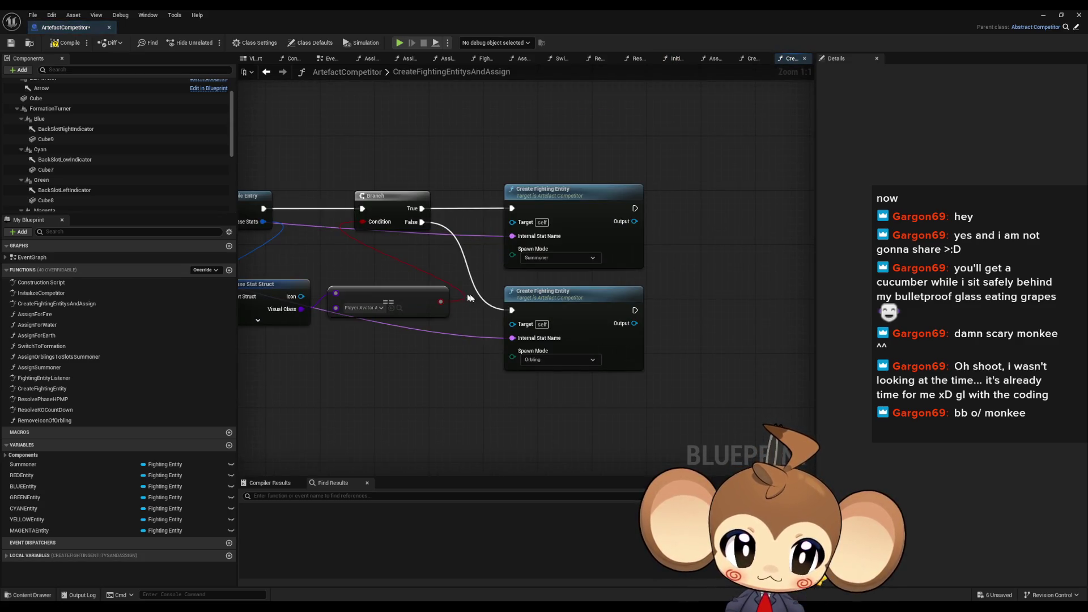
pyautogui.click(615, 305)
pyautogui.moveTo(614, 306)
pyautogui.mouseDown()
pyautogui.moveTo(800, 306)
pyautogui.moveTo(612, 295)
pyautogui.mouseUp()
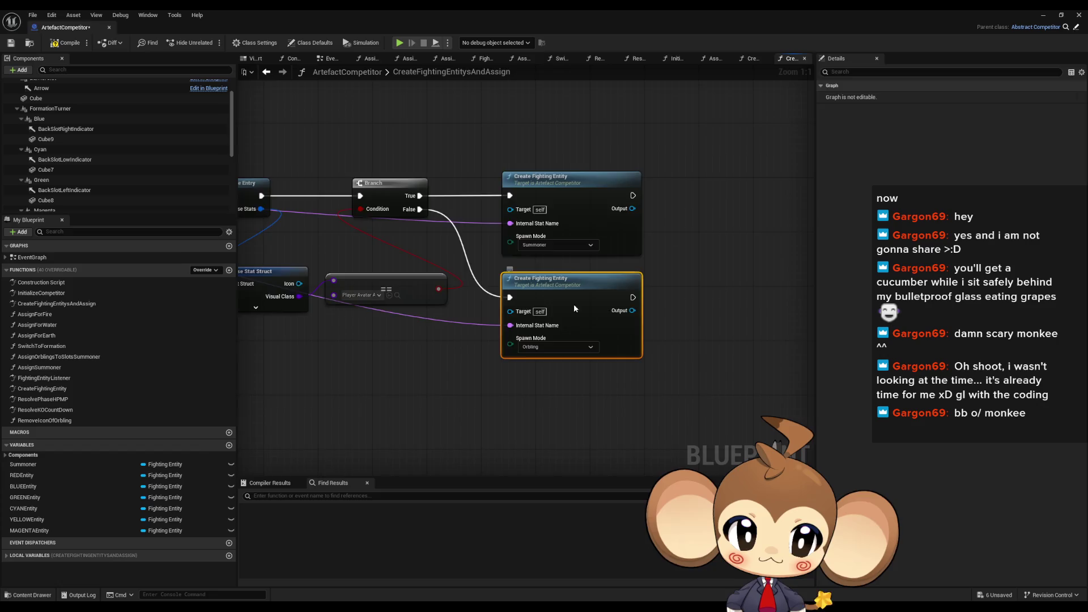
pyautogui.doubleClick(574, 306)
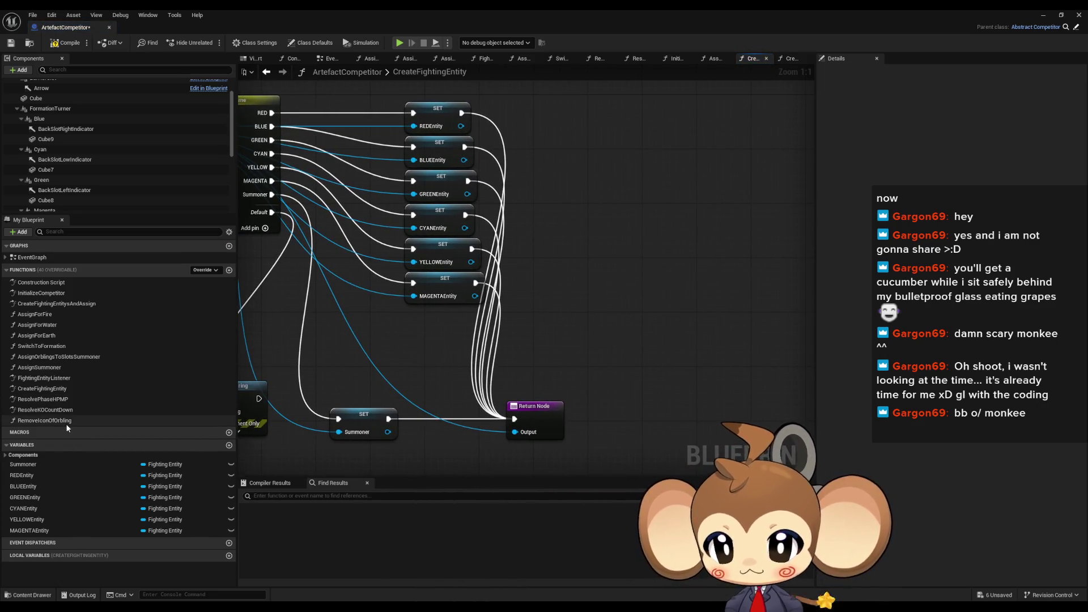
pyautogui.doubleClick(49, 317)
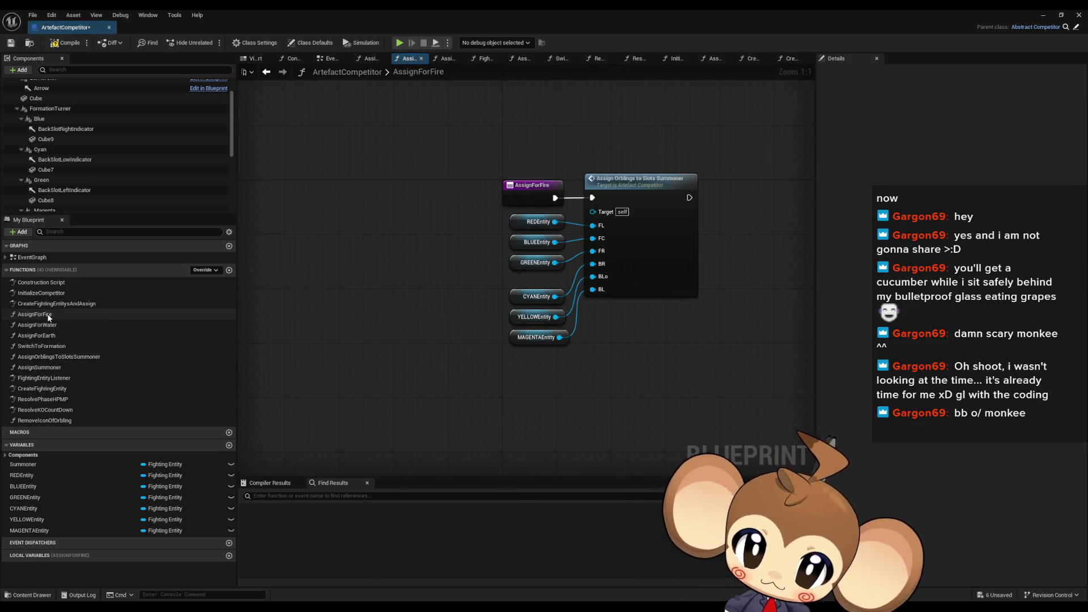
pyautogui.doubleClick(615, 207)
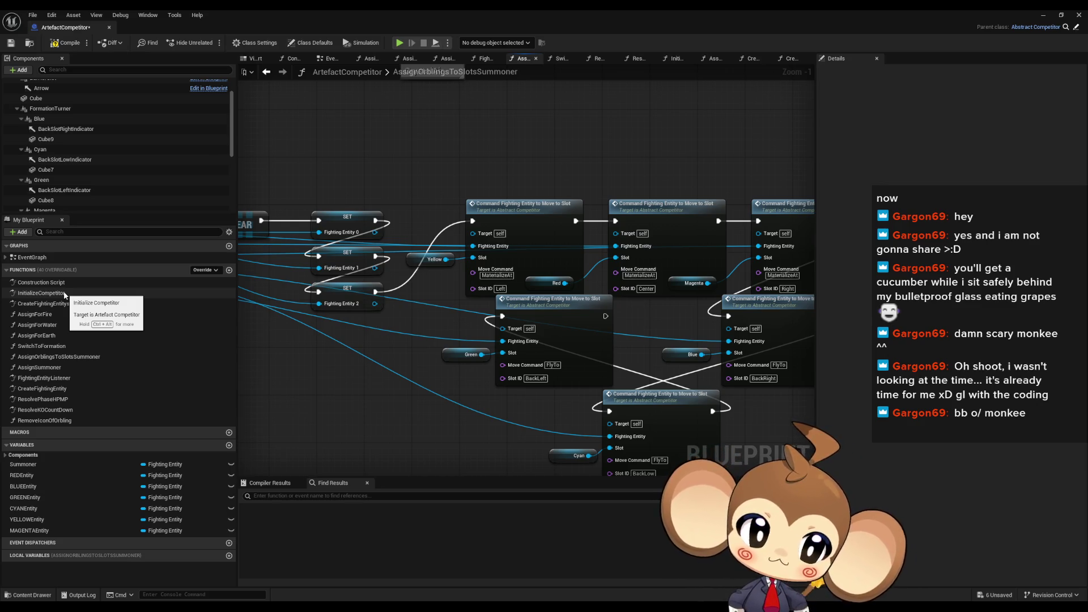
pyautogui.doubleClick(64, 293)
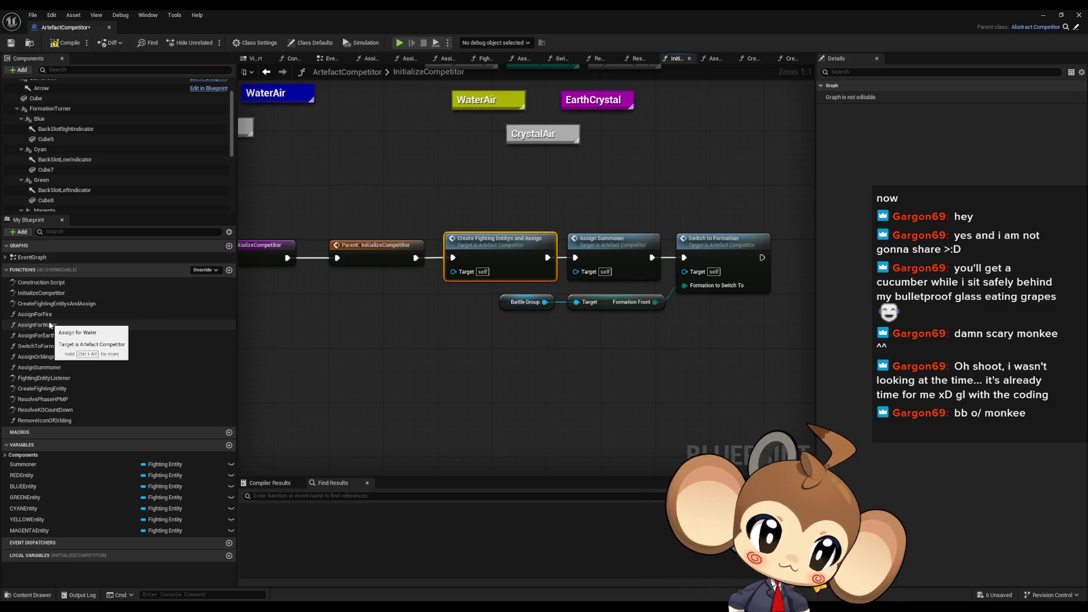
pyautogui.moveTo(639, 365)
pyautogui.mouseDown()
pyautogui.moveTo(593, 362)
pyautogui.moveTo(670, 370)
pyautogui.mouseUp()
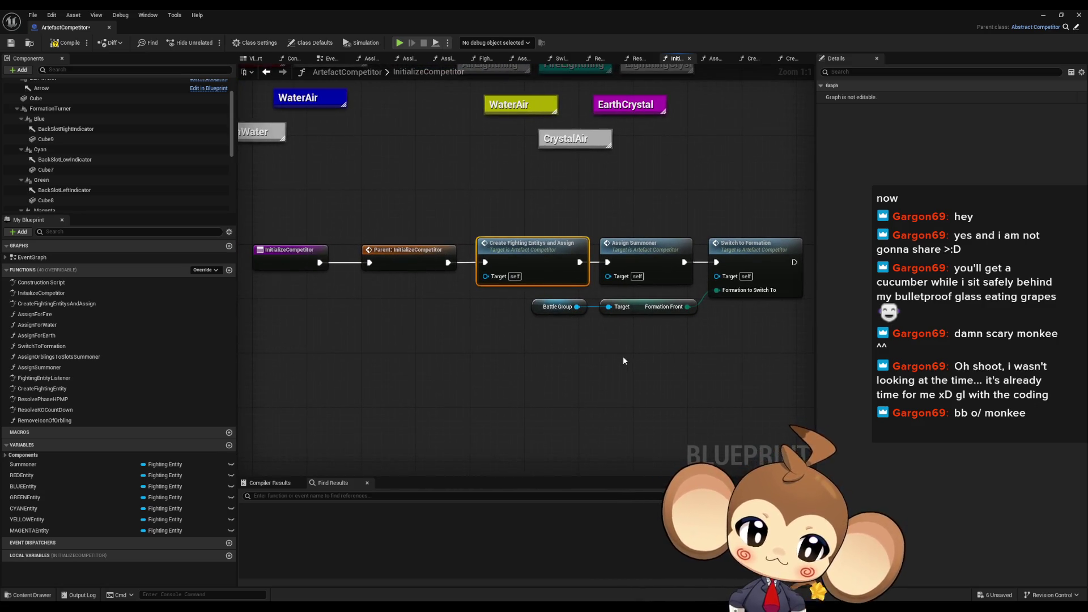
# View the parent InitializeCompetitor, then ArtefactCompetitor's CreateFightingEntitysAndAssign graph
pyautogui.doubleClick(414, 258)
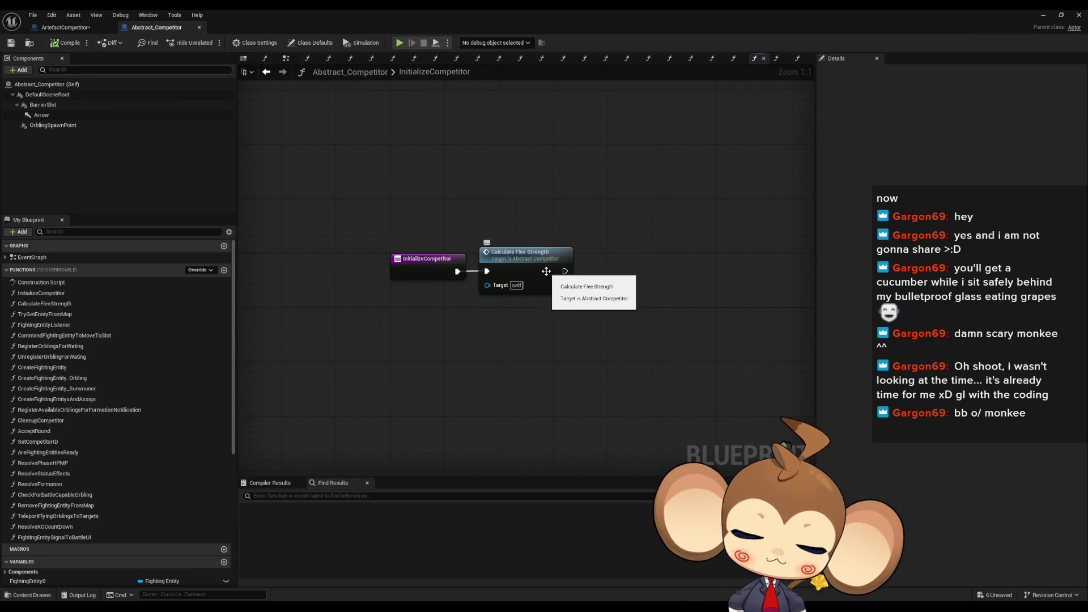
pyautogui.click(76, 31)
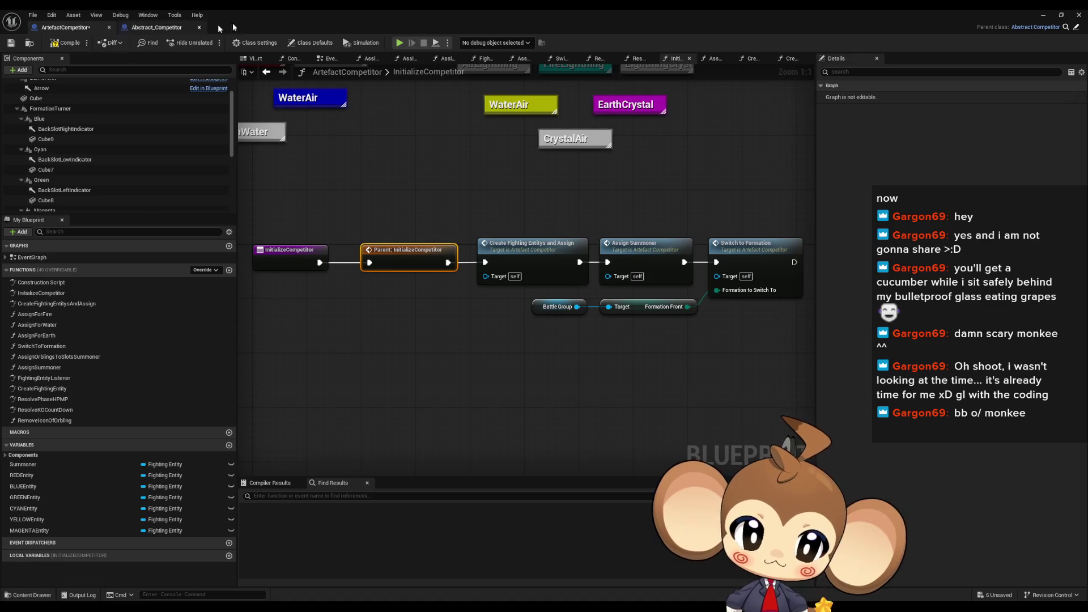
pyautogui.doubleClick(512, 244)
pyautogui.scroll(-4, 419, 254)
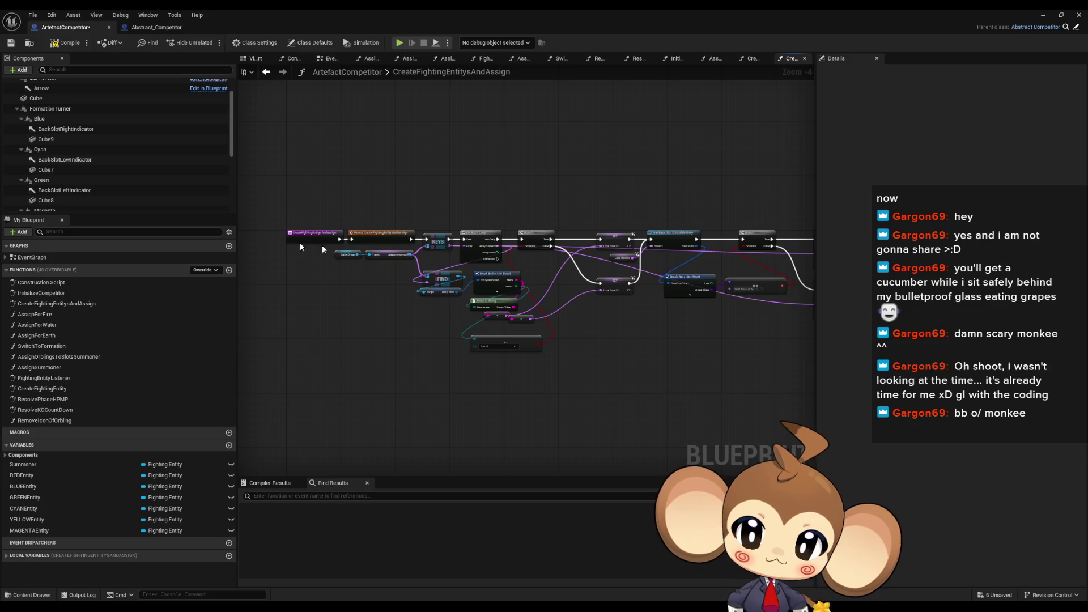
# Find class-member references to the OrblingSpawnPoint component
pyautogui.click(16, 108)
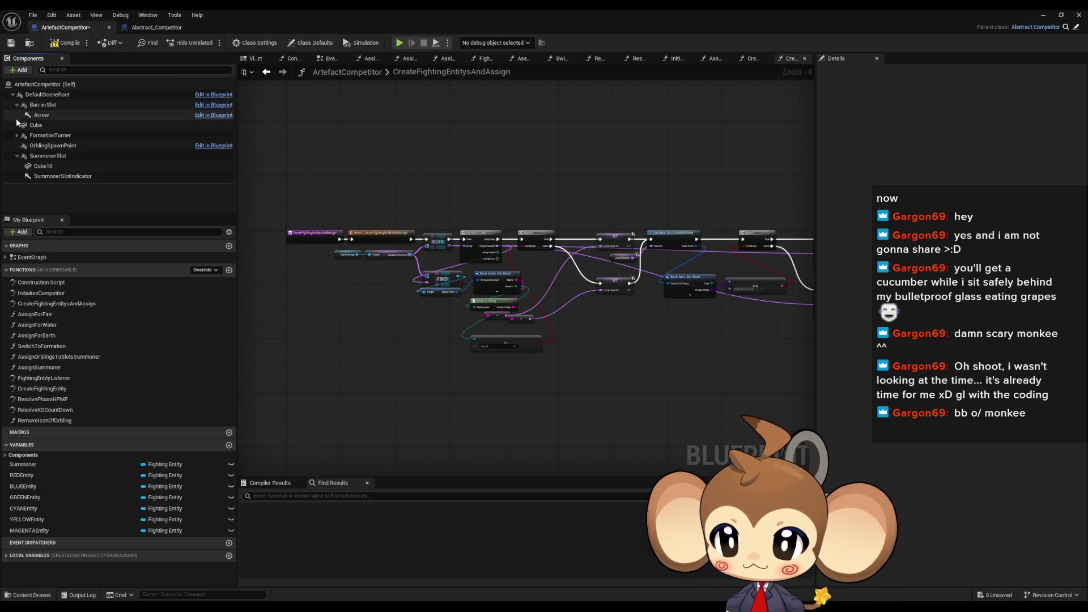
pyautogui.click(17, 155)
pyautogui.click(57, 146)
pyautogui.rightClick(58, 151)
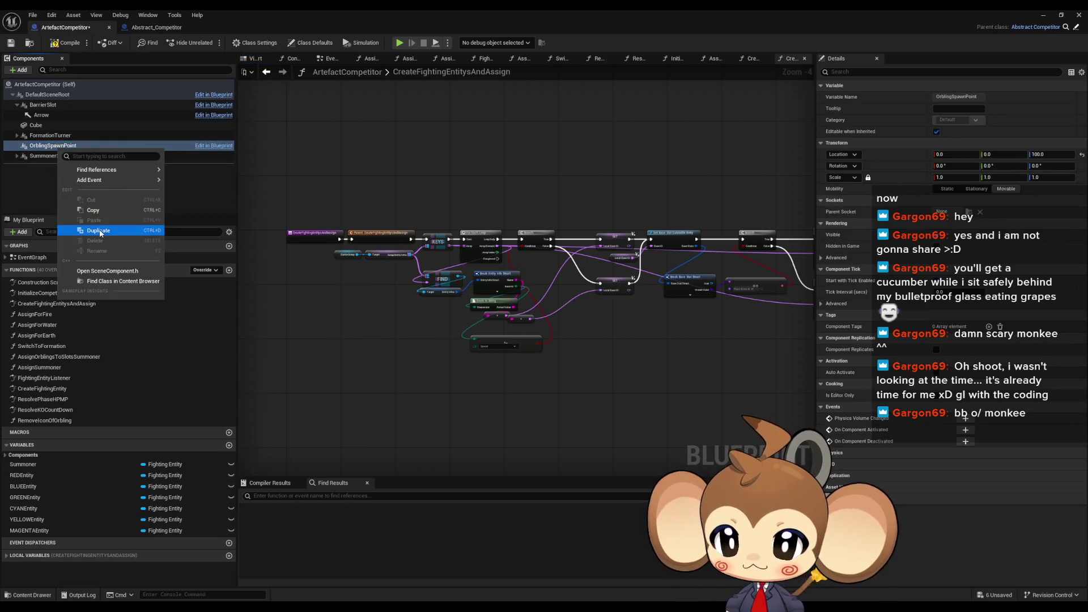
pyautogui.moveTo(107, 169)
pyautogui.click(194, 193)
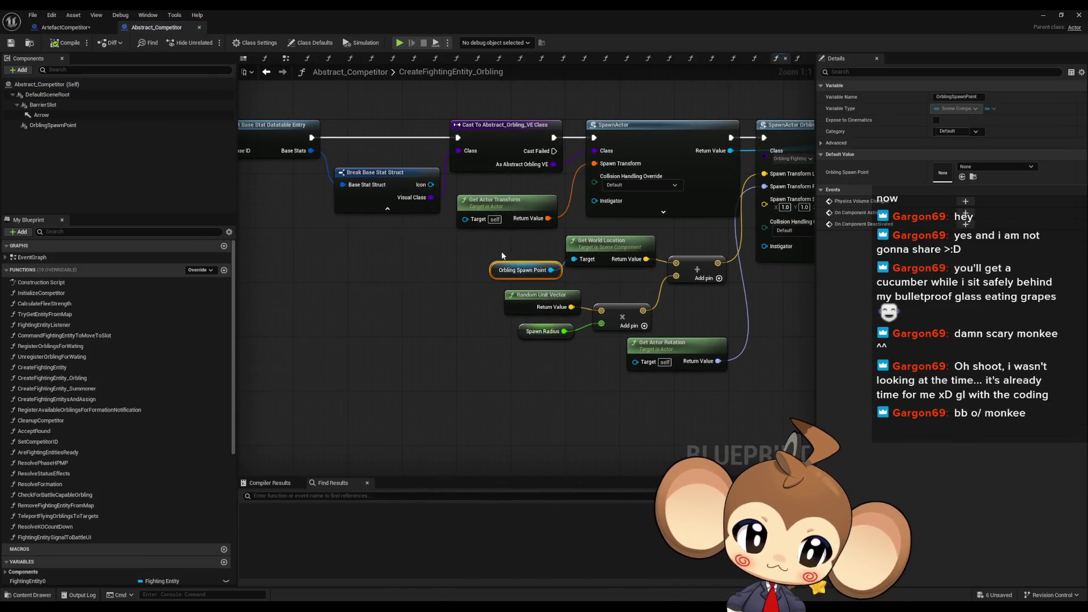
# Check the parent CreateFightingEntitysAndAssign implementation from ArtefactCompetitor
pyautogui.scroll(-5, 503, 255)
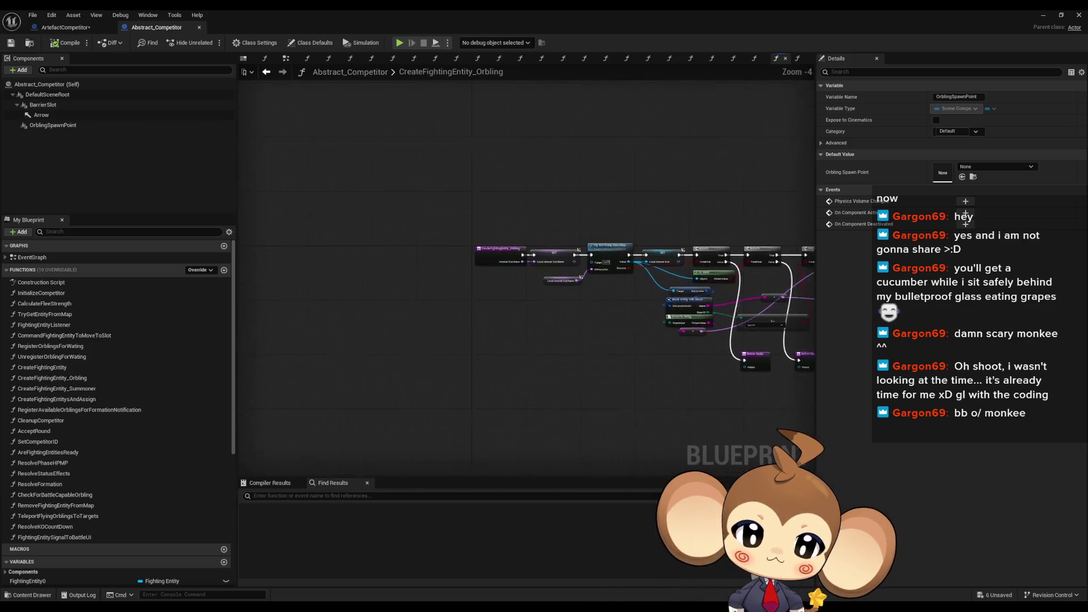
pyautogui.scroll(5, 476, 257)
pyautogui.moveTo(462, 206); pyautogui.dragTo(552, 311)
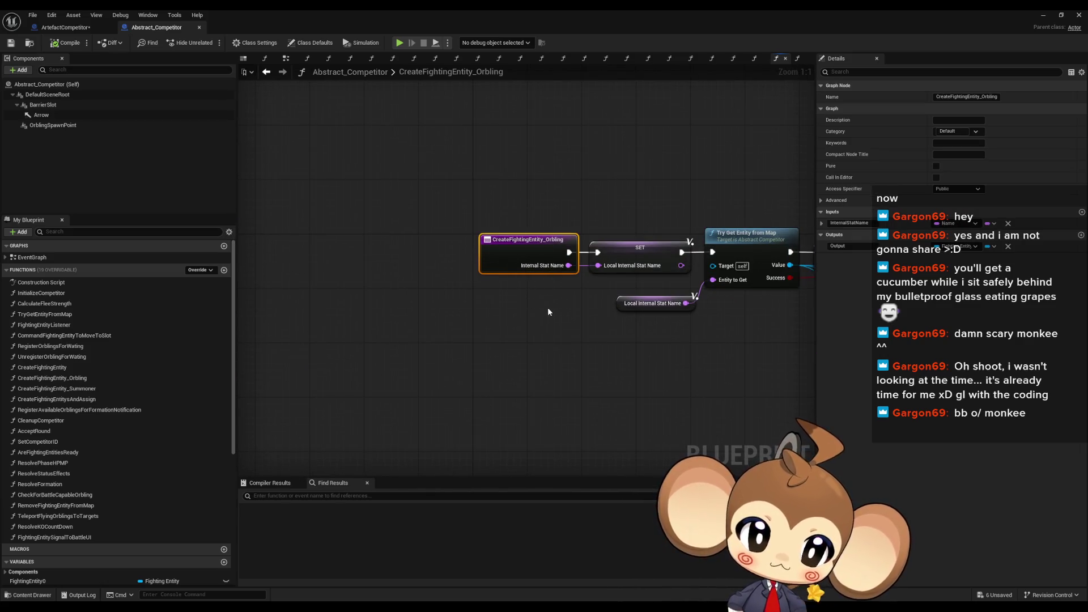
pyautogui.click(70, 29)
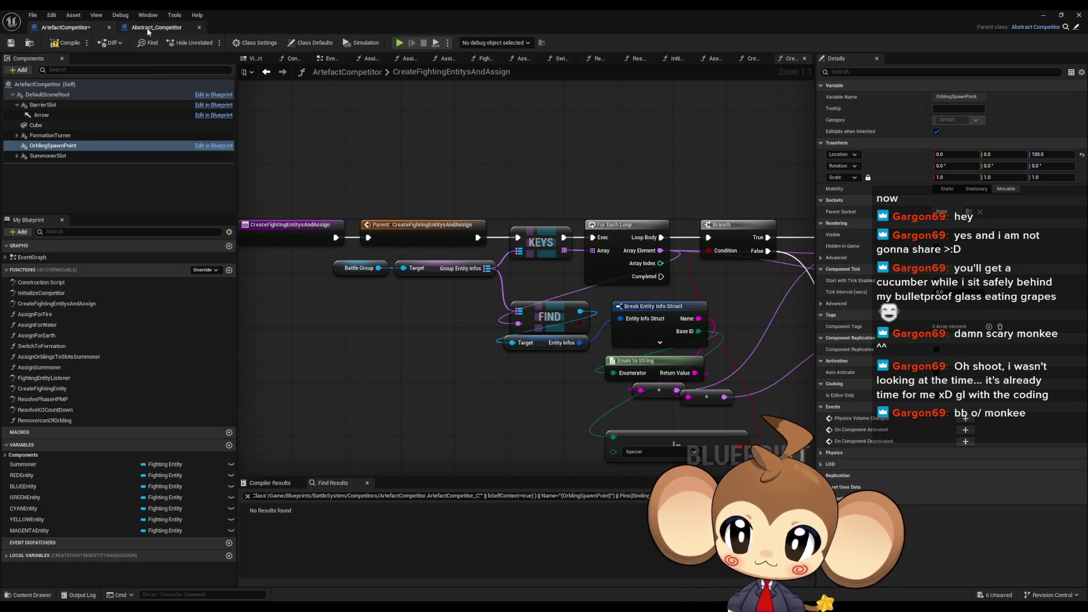
pyautogui.doubleClick(409, 232)
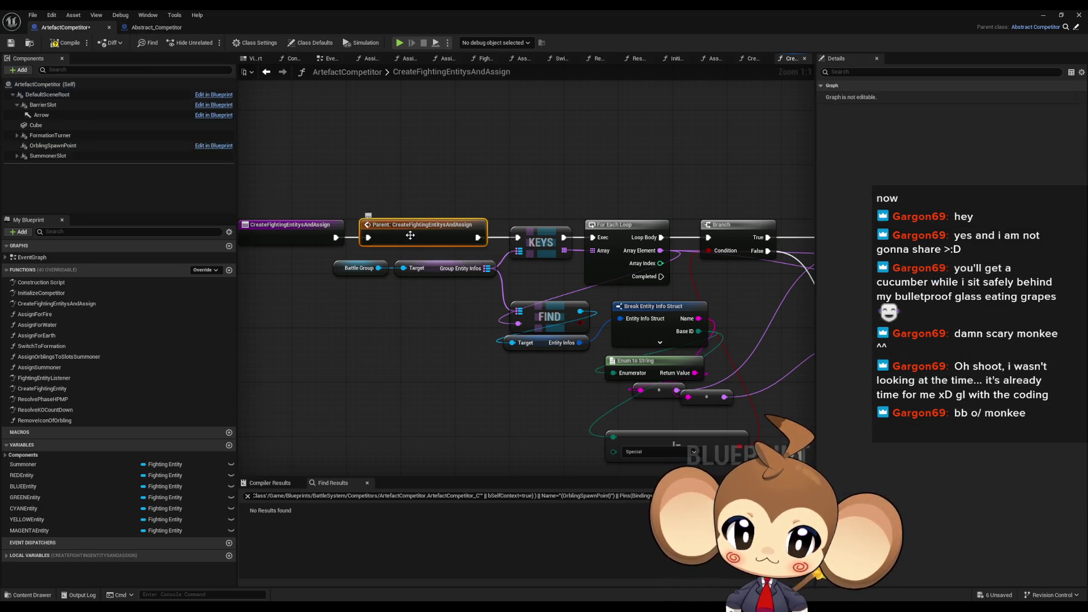
pyautogui.click(85, 28)
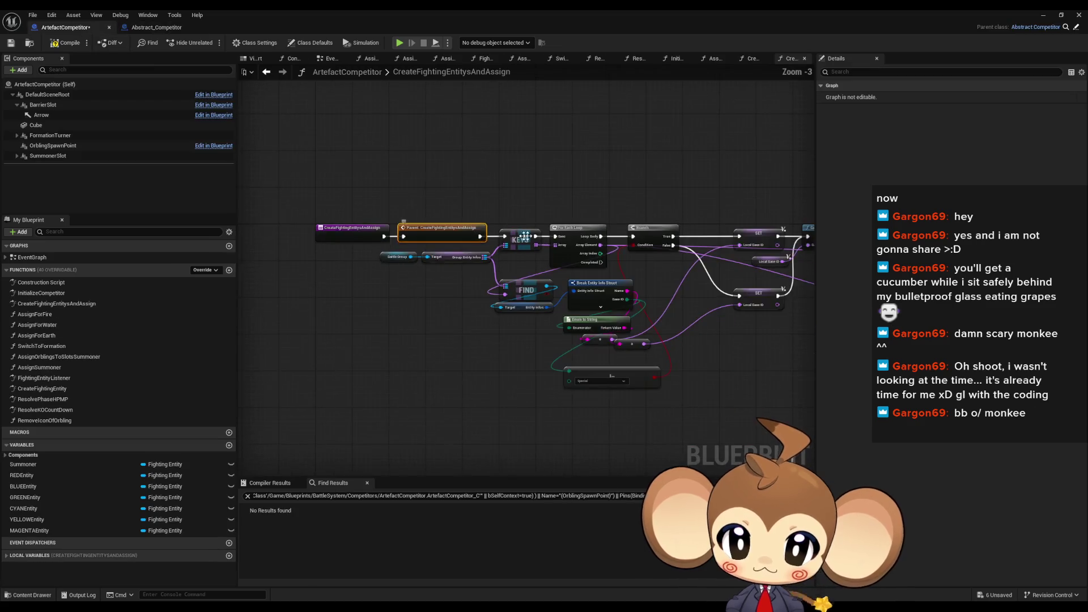
pyautogui.scroll(3, 499, 250)
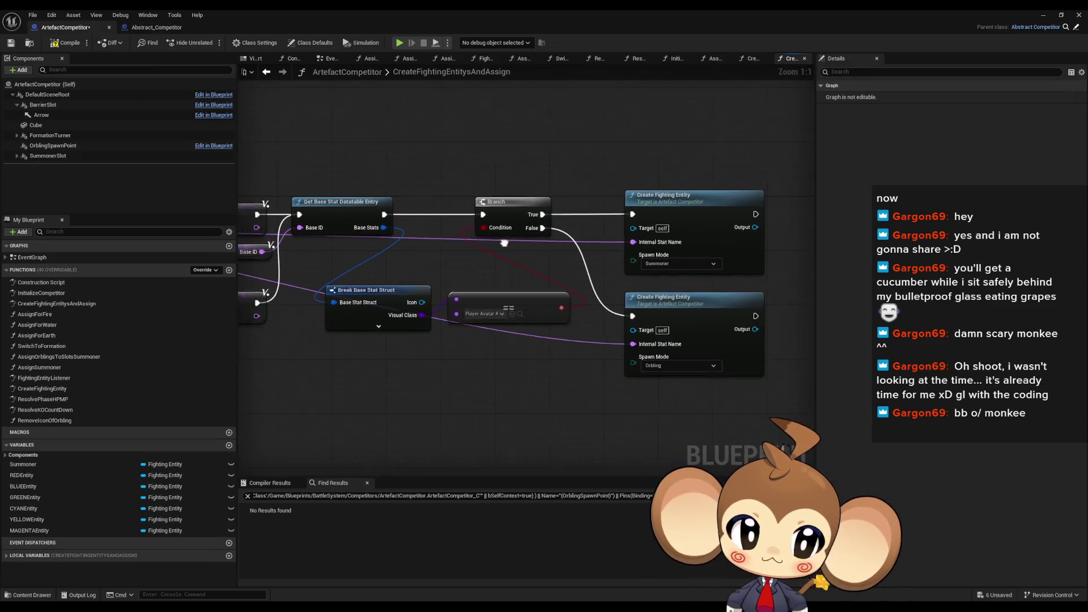
# Find class-member references to CreateFightingEntity_Orbling in Abstract_Competitor
pyautogui.click(140, 29)
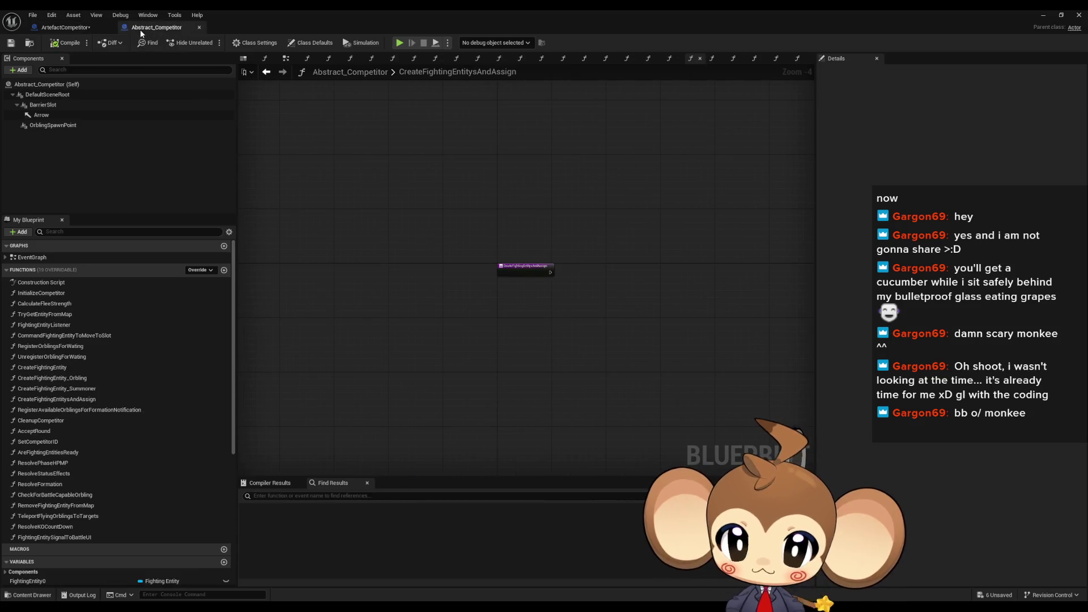
pyautogui.click(267, 71)
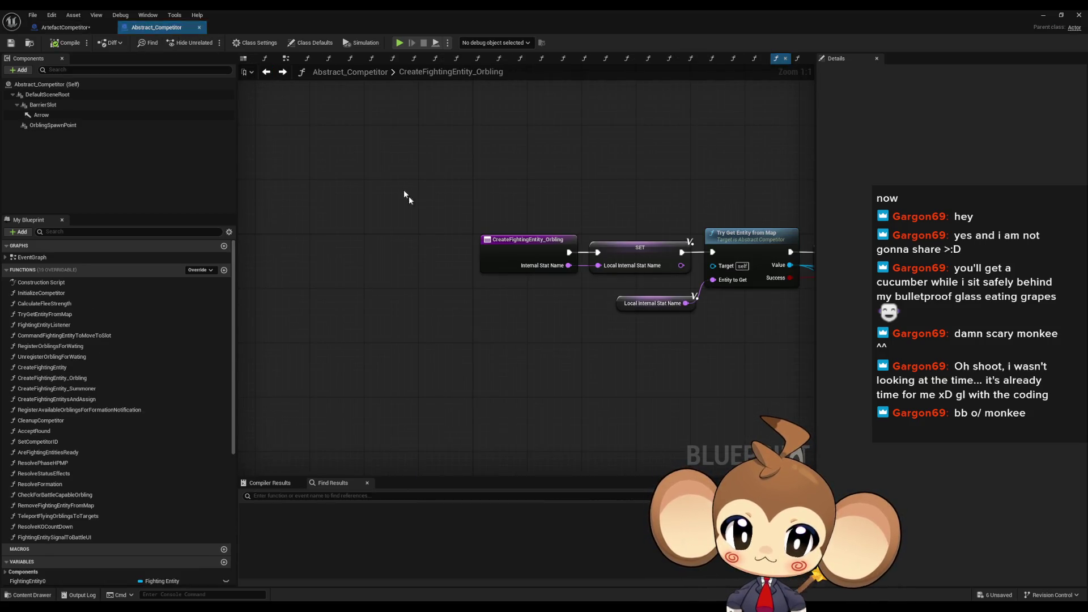
pyautogui.rightClick(531, 247)
pyautogui.moveTo(589, 338)
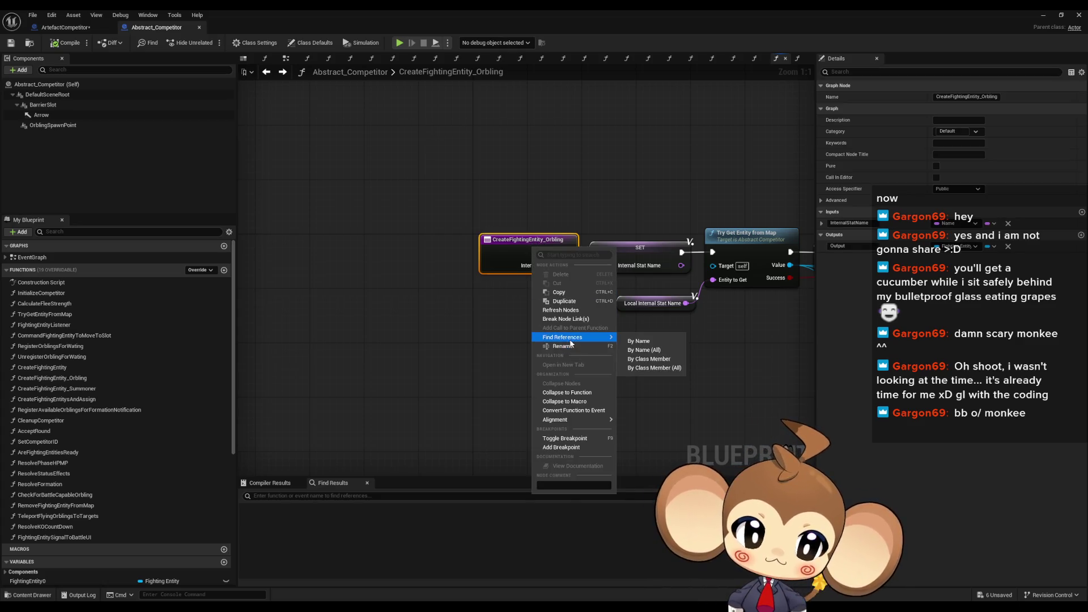
pyautogui.click(664, 369)
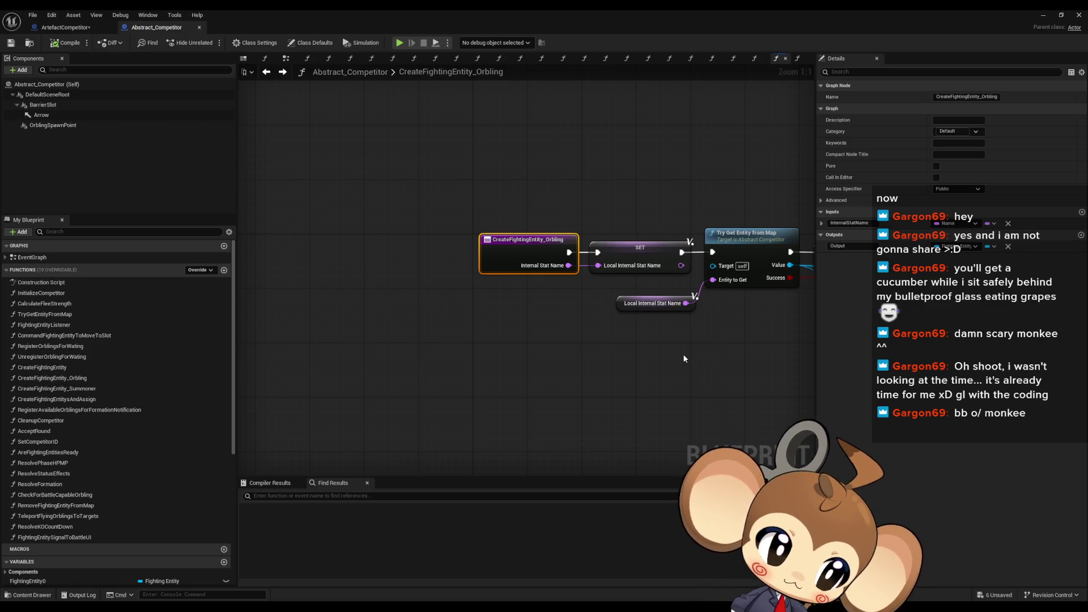
# Open ArtefactCompetitor's Create Fighting Entity graph and its parent implementation
pyautogui.click(76, 29)
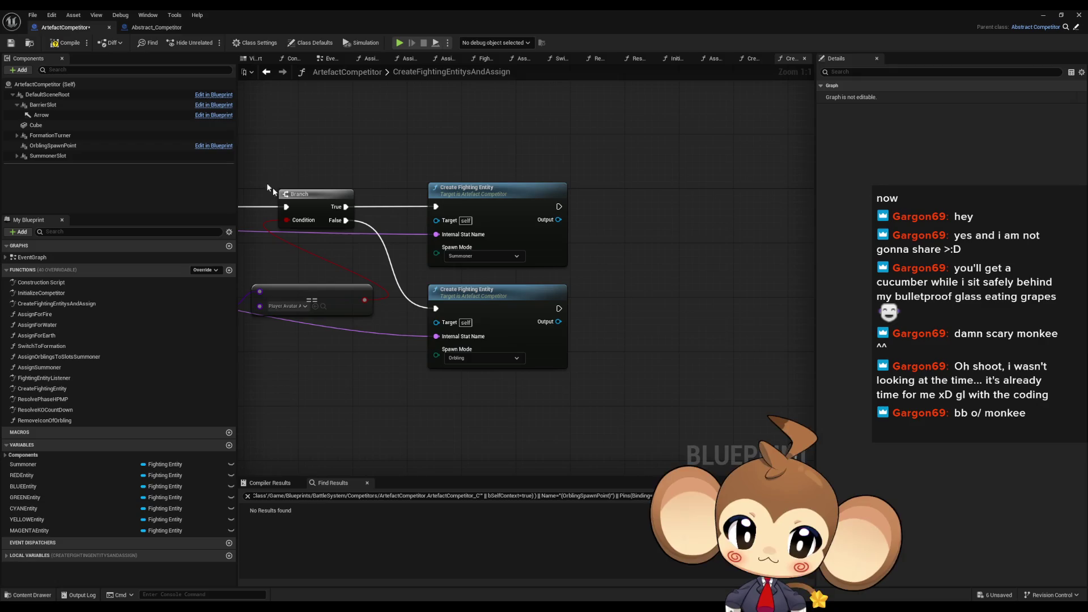
pyautogui.doubleClick(539, 306)
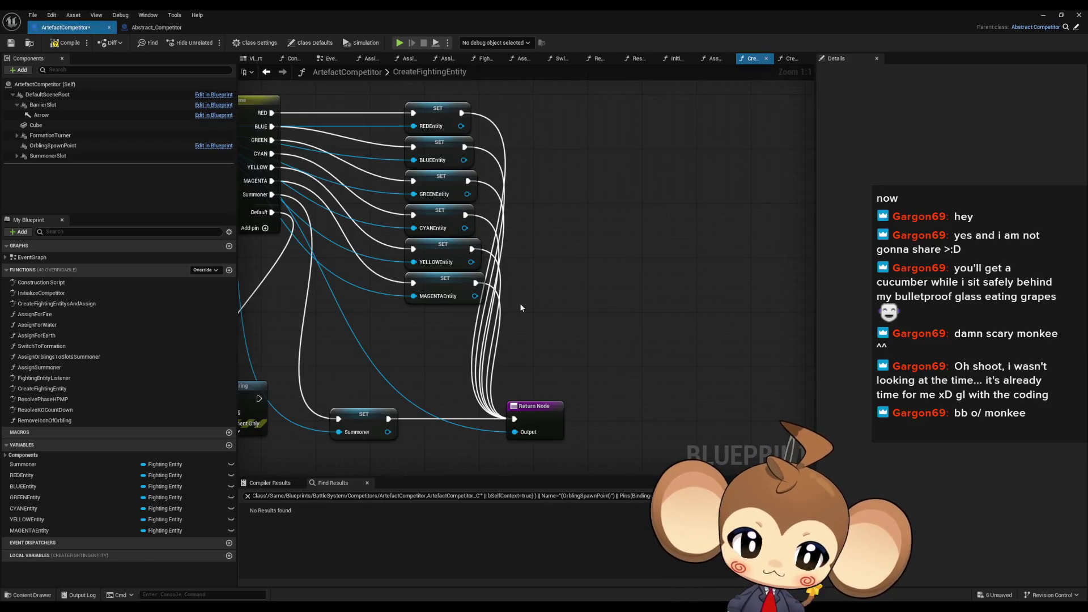
pyautogui.scroll(3, 521, 219)
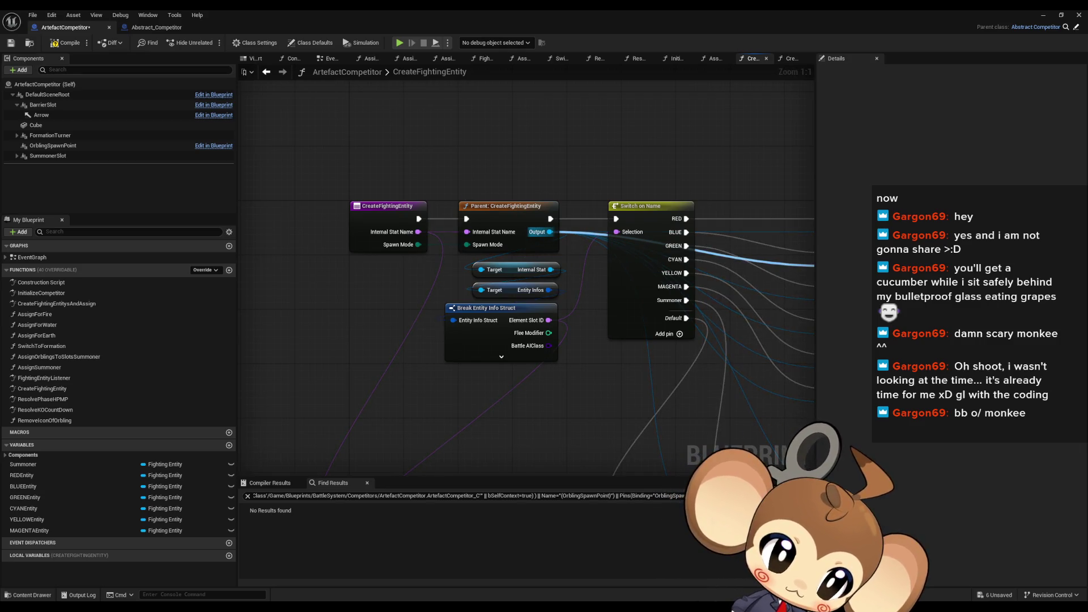
pyautogui.doubleClick(520, 219)
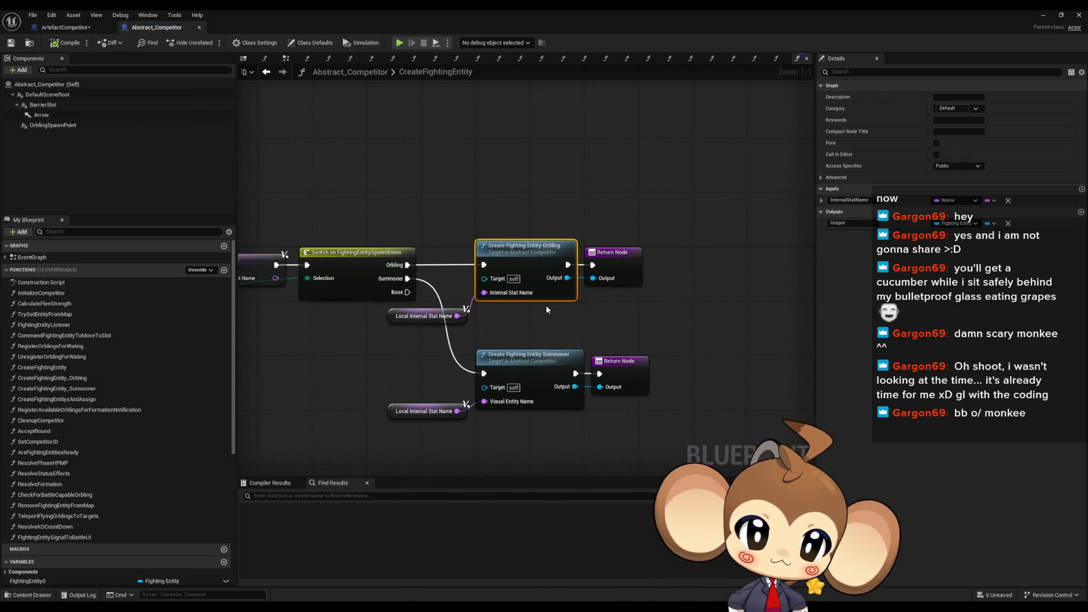
pyautogui.moveTo(546, 305)
pyautogui.mouseDown()
pyautogui.moveTo(567, 261)
pyautogui.moveTo(520, 215)
pyautogui.mouseUp()
pyautogui.moveTo(358, 193); pyautogui.dragTo(478, 214)
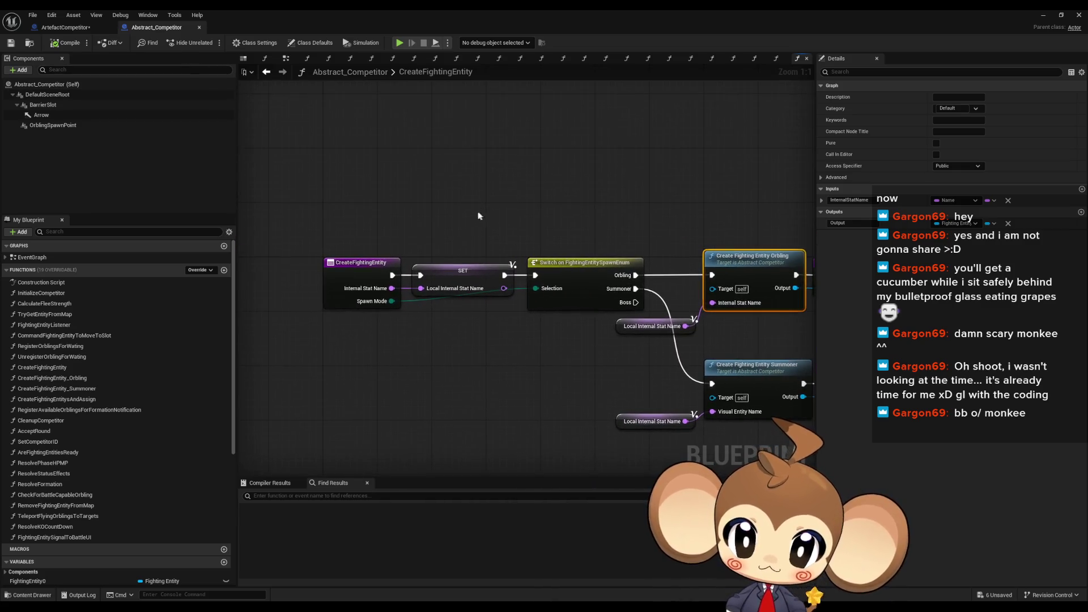
# Search class-member references to CreateFightingEntity and select the Parent: CreateFightingEntity node
pyautogui.rightClick(351, 278)
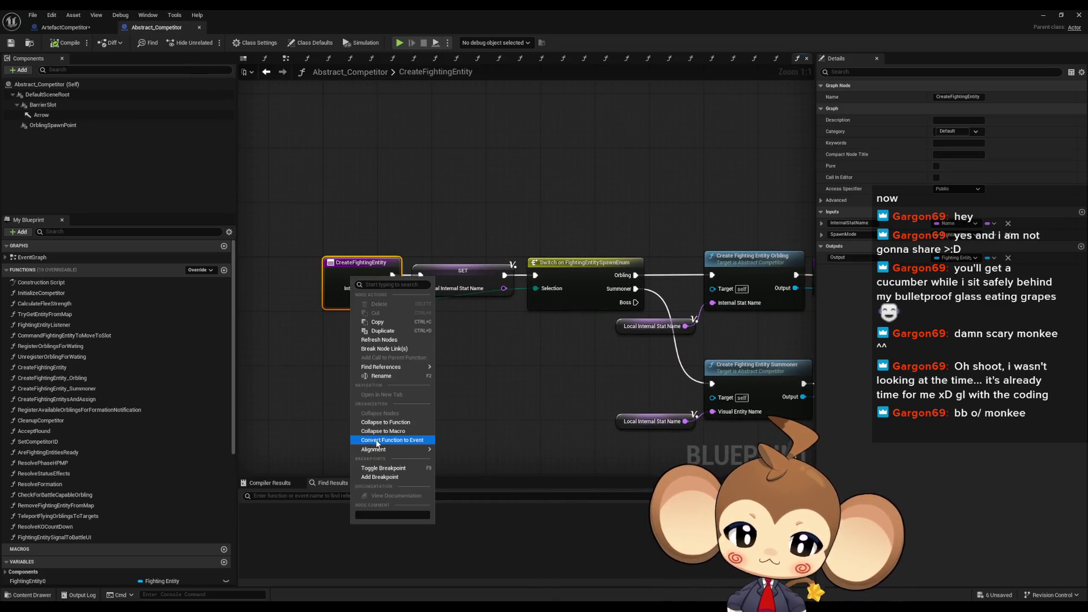
pyautogui.moveTo(383, 368)
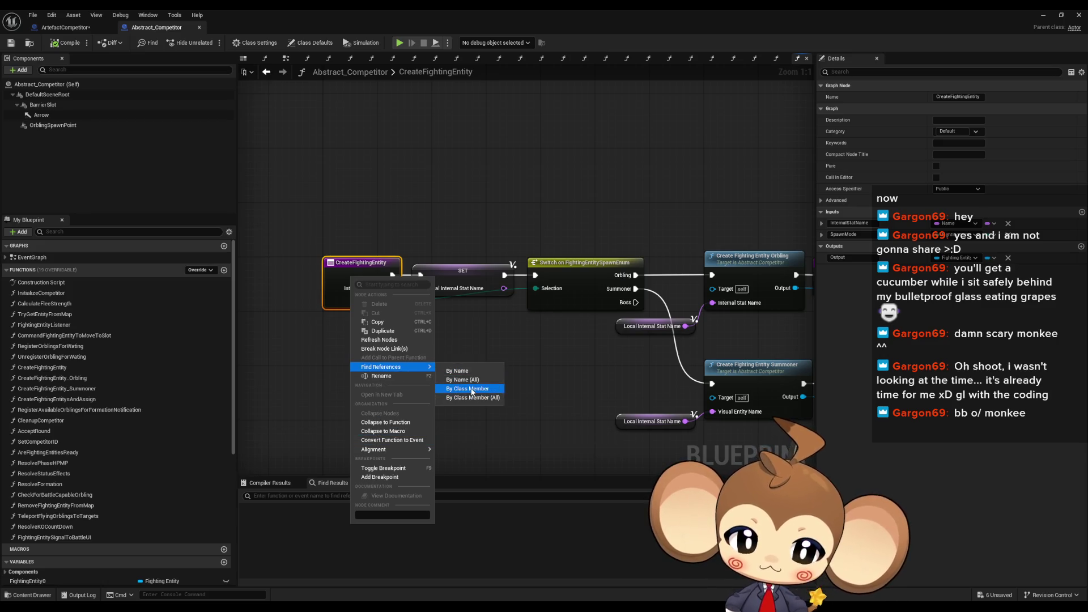
pyautogui.click(78, 30)
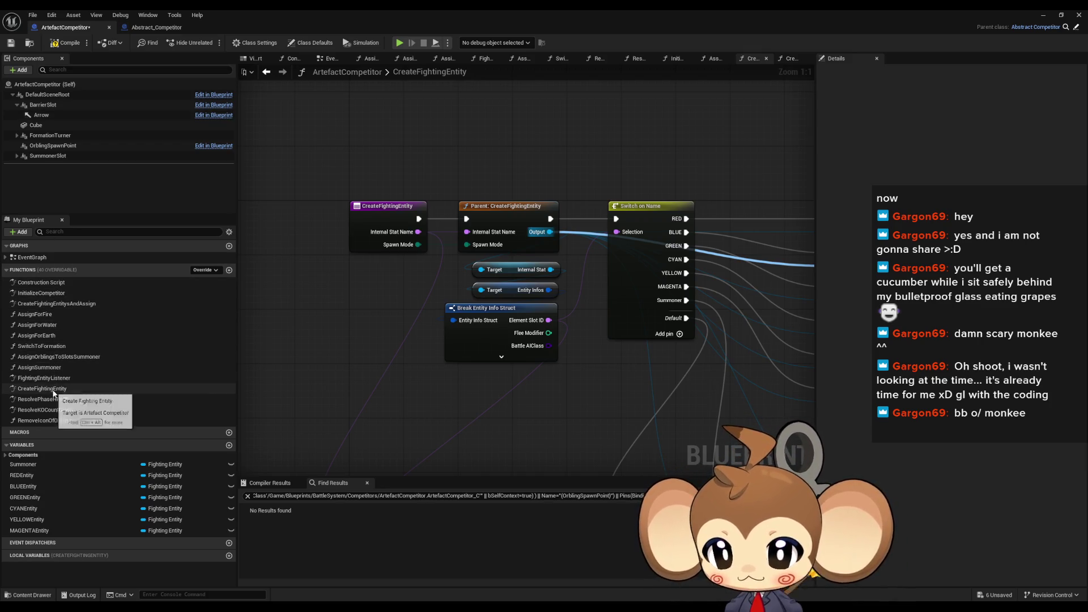
pyautogui.moveTo(474, 160); pyautogui.dragTo(528, 240)
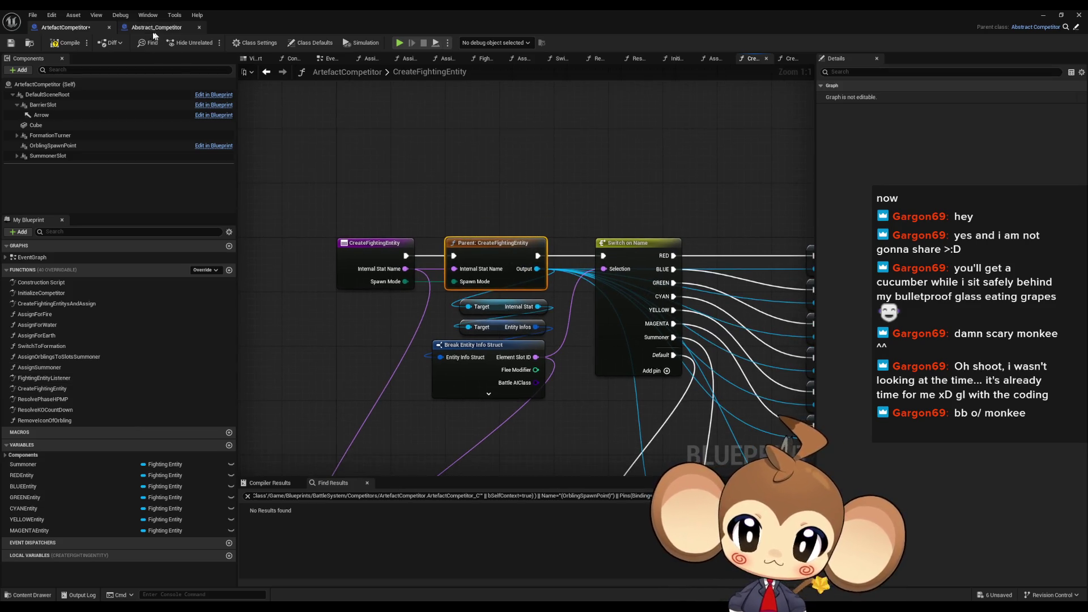
# Review Abstract_Competitor's CreateFightingEntity Return Nodes and Orbling/Summoner create nodes, then return to ArtefactCompetitor
pyautogui.click(150, 28)
pyautogui.moveTo(495, 257); pyautogui.dragTo(325, 259)
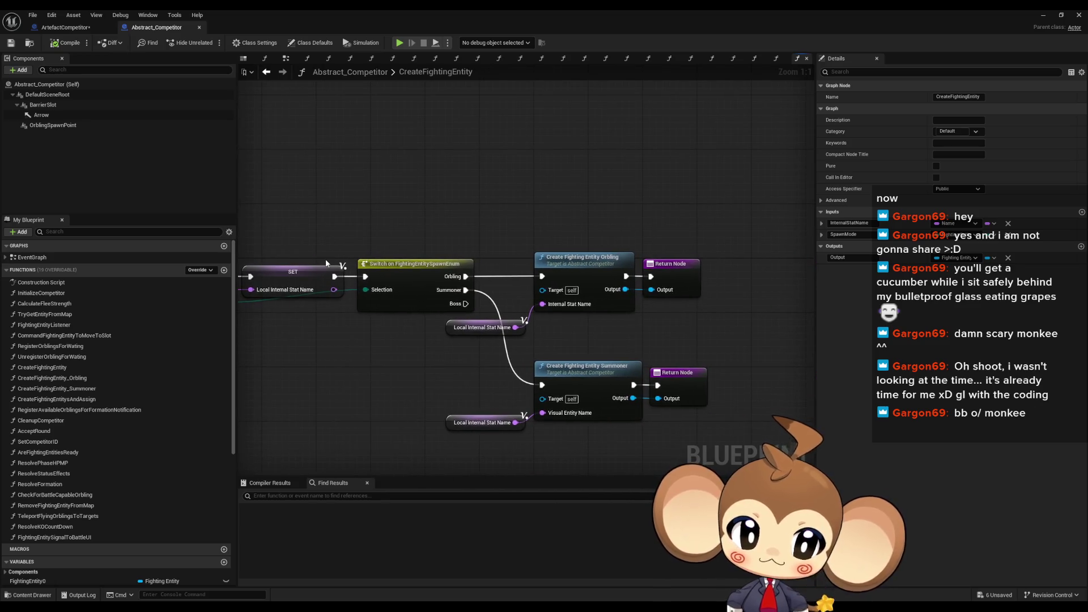
pyautogui.moveTo(400, 305); pyautogui.dragTo(483, 289)
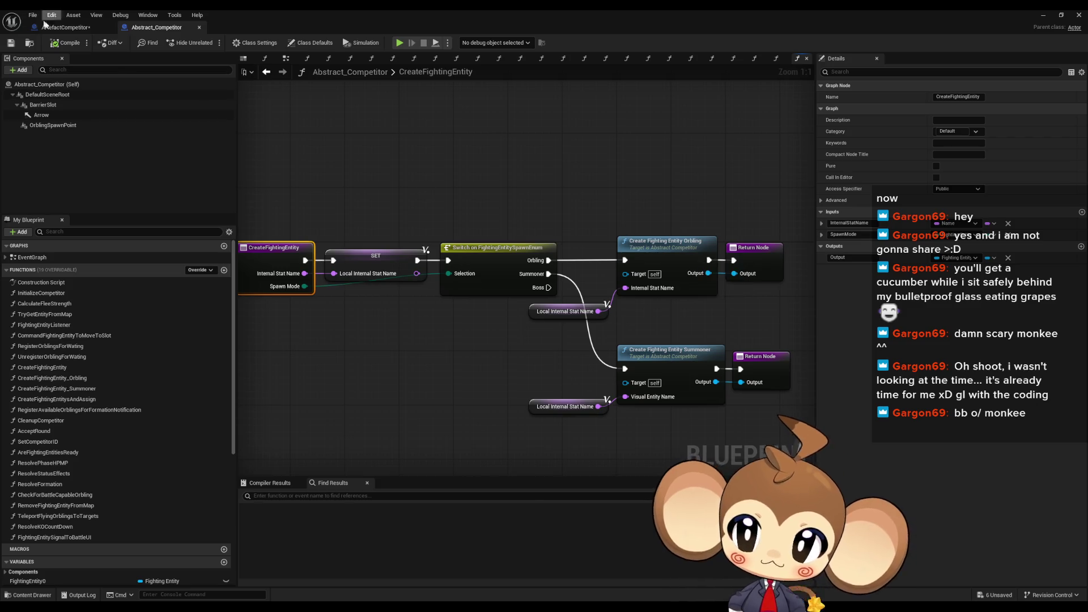
pyautogui.click(64, 27)
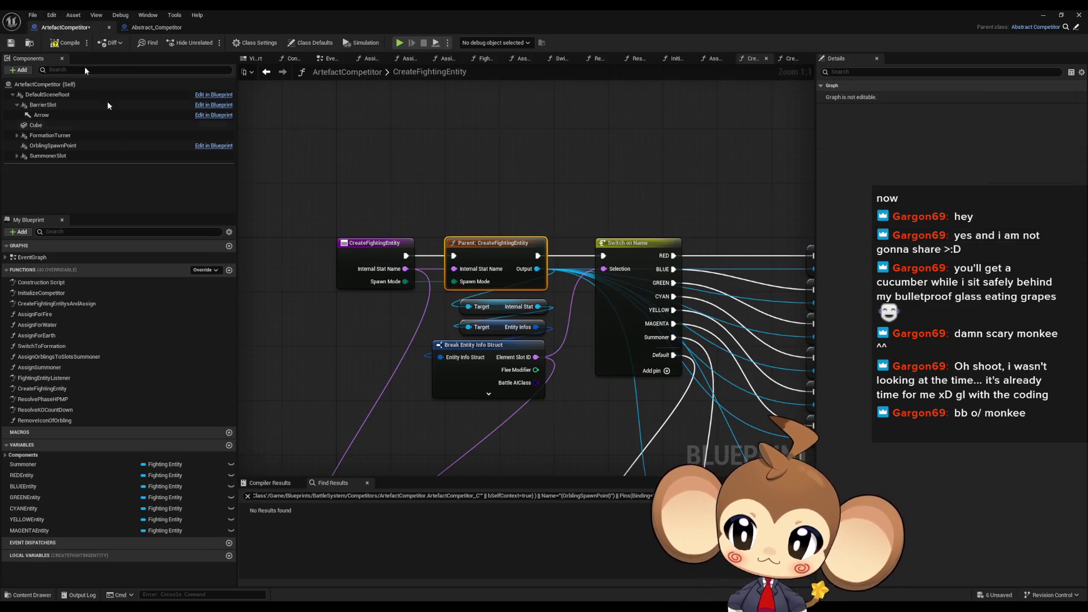
pyautogui.click(204, 270)
# Override CreateFightingEntity_Orbling in ArtefactCompetitor via a 'crea' search; move its Return Node right
pyautogui.write('crea o')
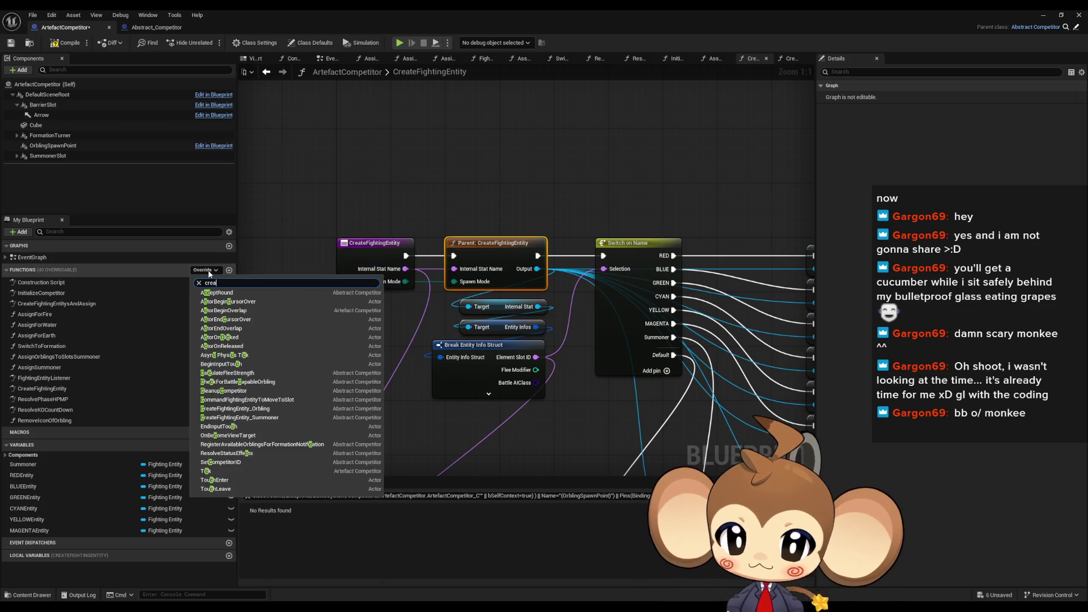
pyautogui.write('rb')
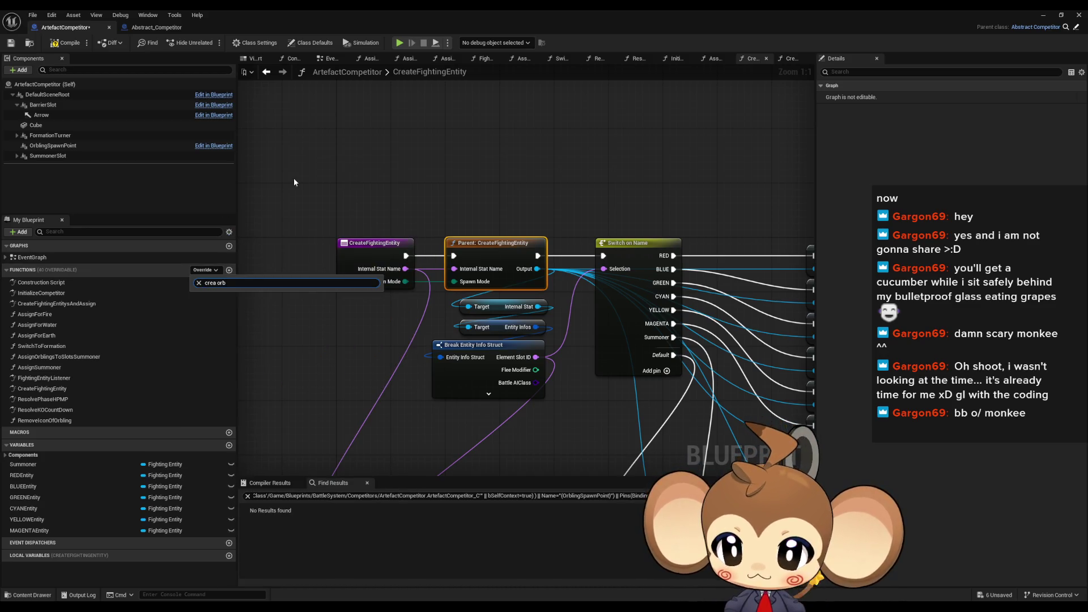
pyautogui.click(294, 181)
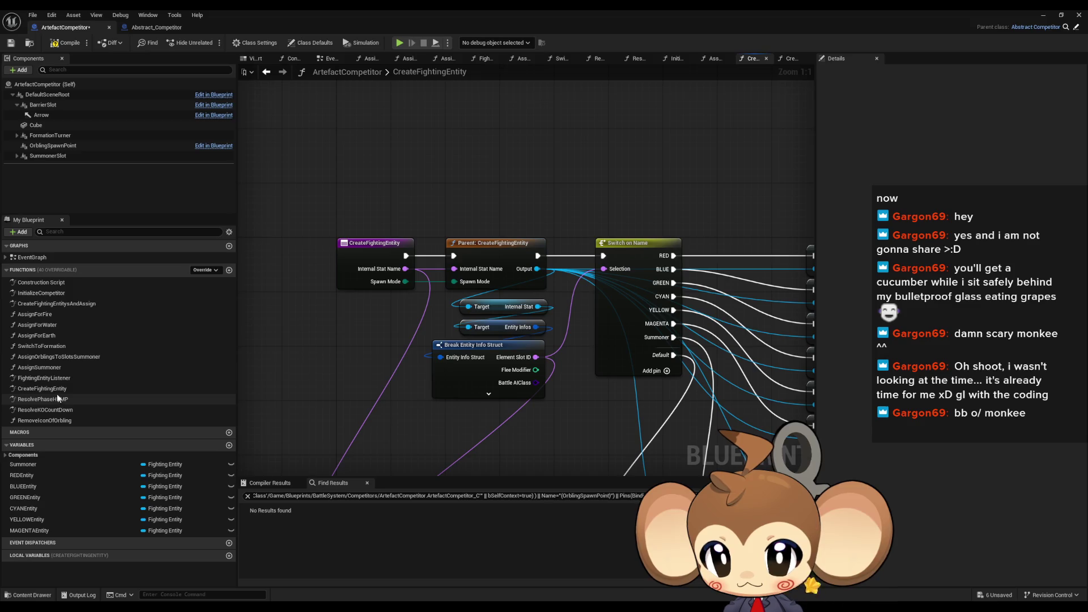
pyautogui.click(204, 270)
pyautogui.write('crea')
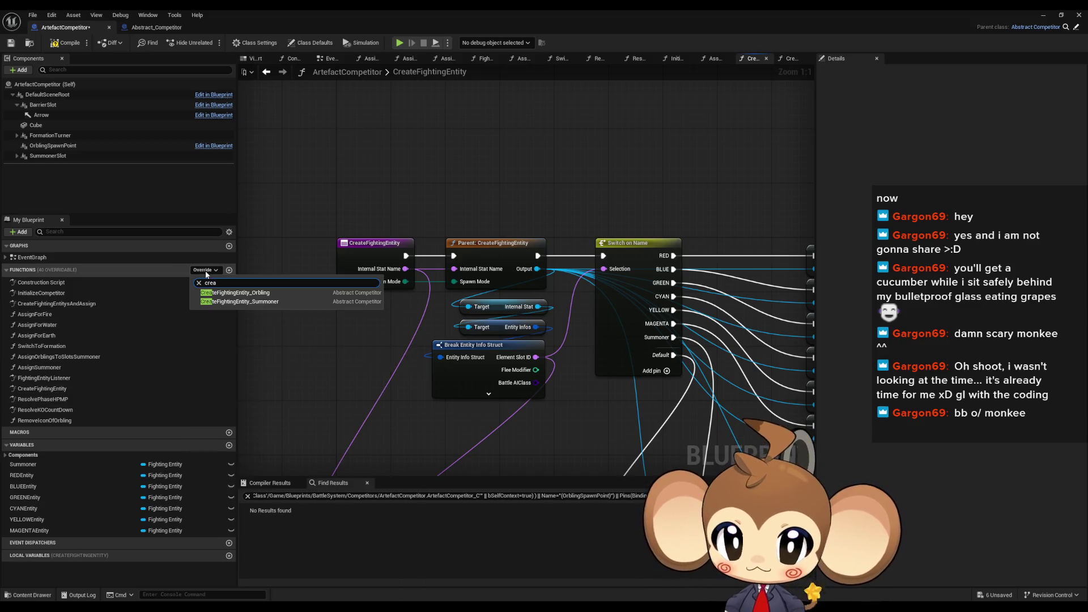
pyautogui.click(255, 293)
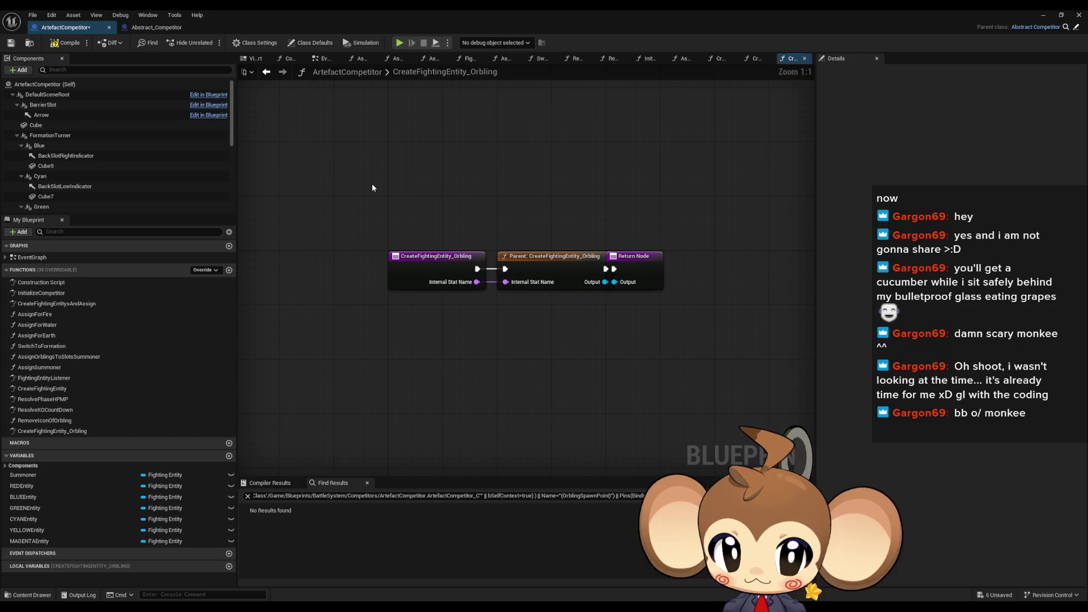
pyautogui.moveTo(645, 268); pyautogui.dragTo(729, 267)
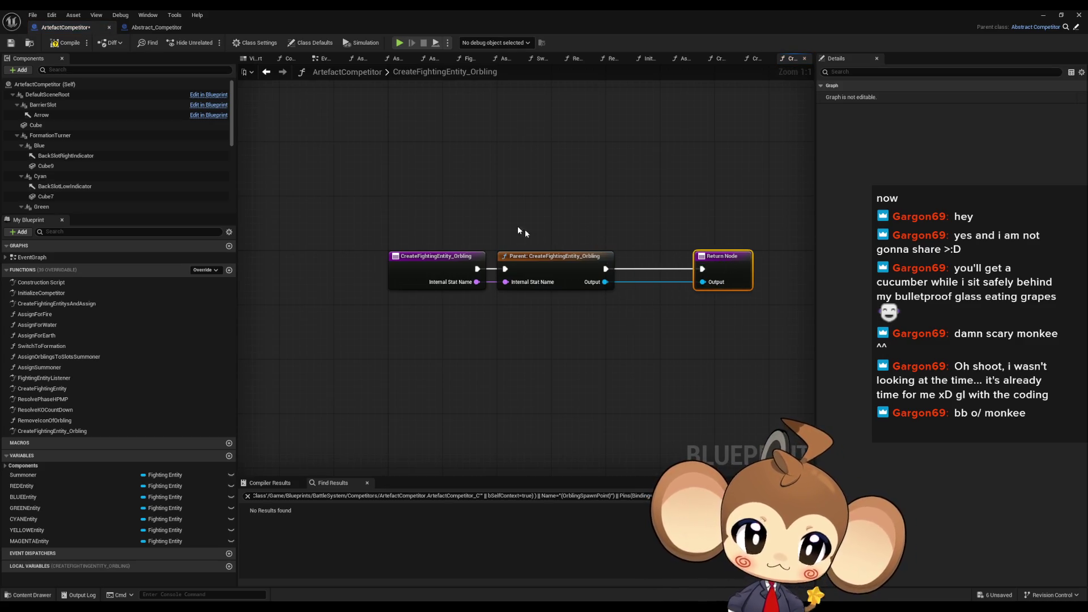
pyautogui.click(142, 30)
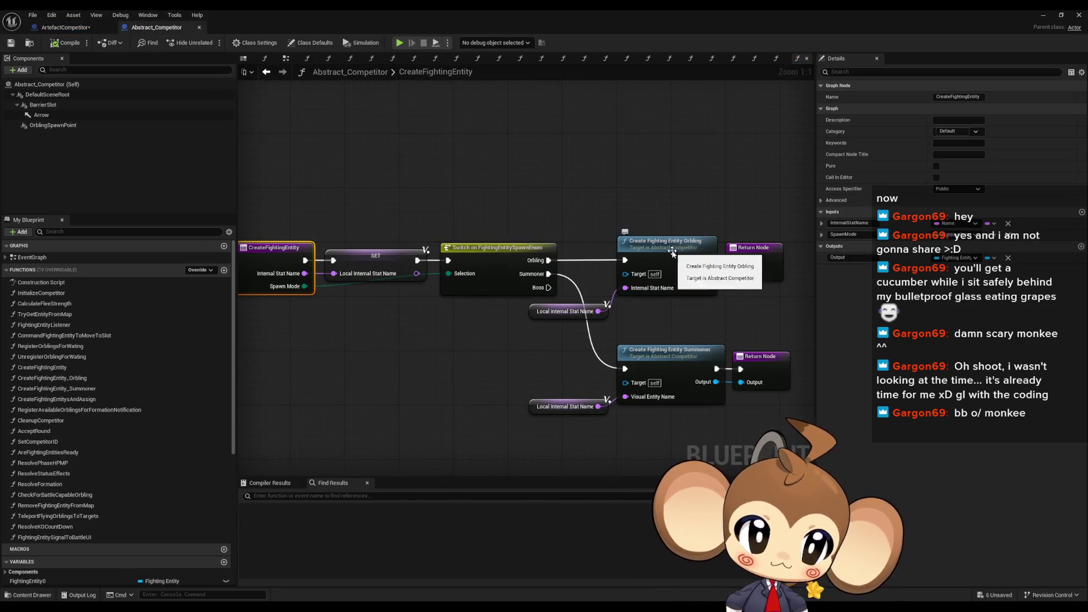
# Copy every node of Abstract_Competitor's CreateFightingEntity_Orbling function, then go back to ArtefactCompetitor's override
pyautogui.doubleClick(684, 261)
pyautogui.click(409, 296)
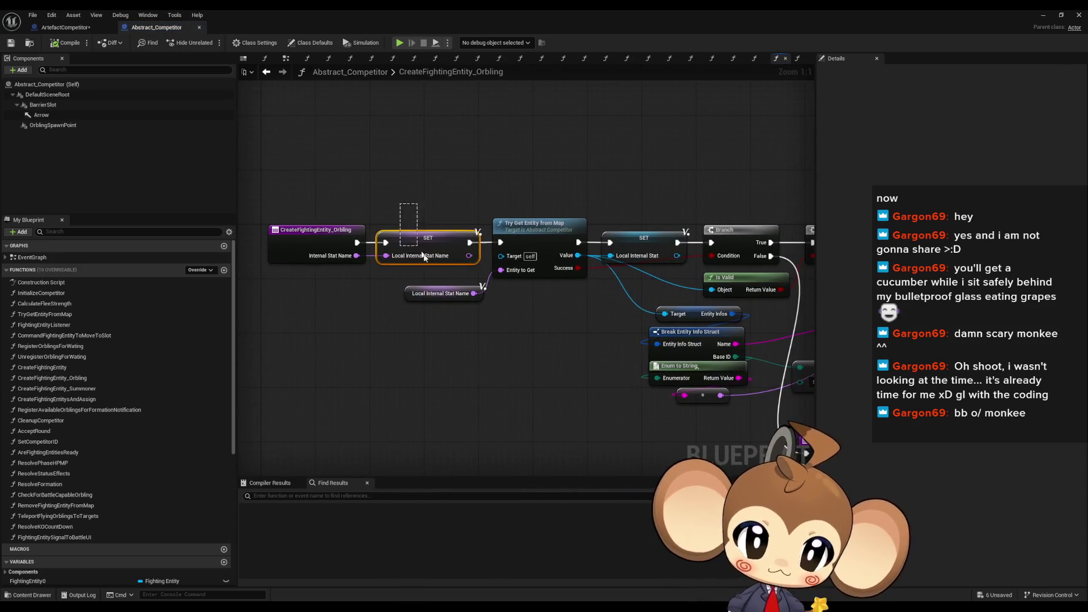
pyautogui.scroll(-6, 361, 242)
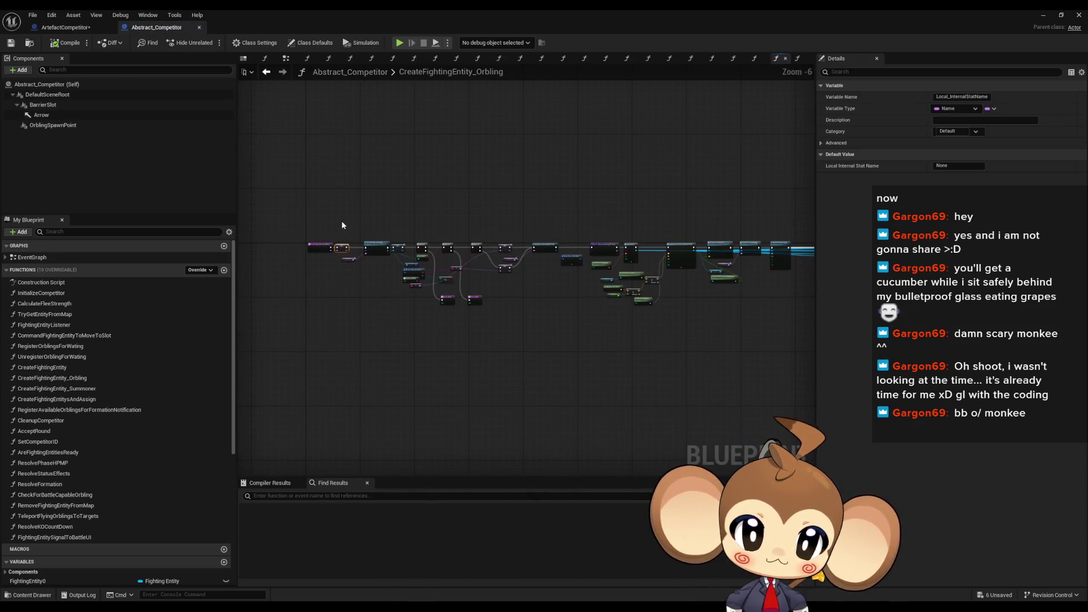
pyautogui.moveTo(342, 224)
pyautogui.mouseDown()
pyautogui.moveTo(759, 344)
pyautogui.moveTo(809, 345)
pyautogui.moveTo(685, 336)
pyautogui.mouseUp()
pyautogui.scroll(6, 627, 252)
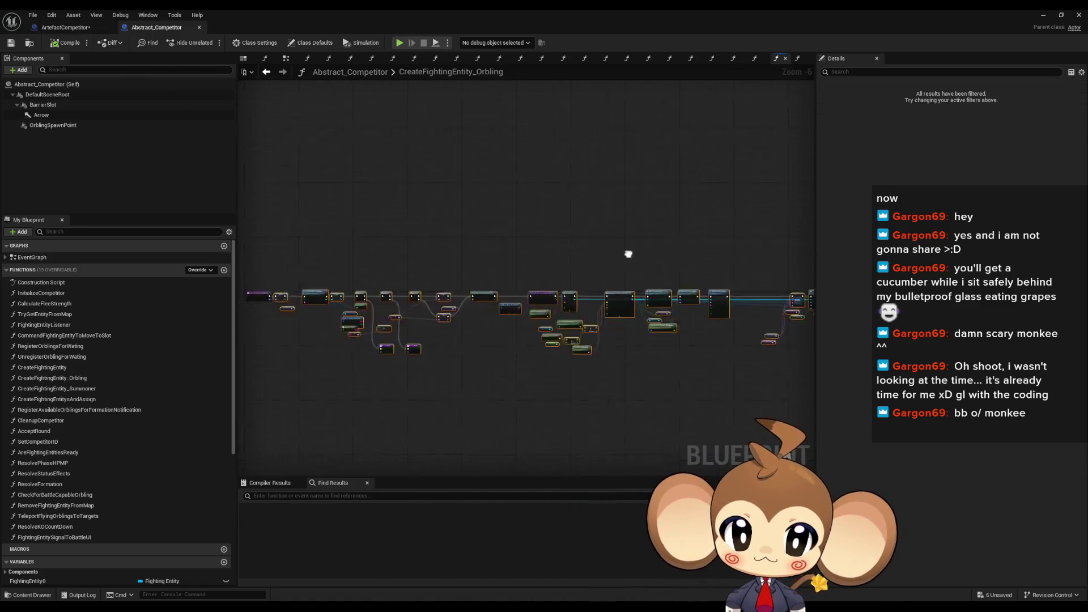
pyautogui.click(65, 28)
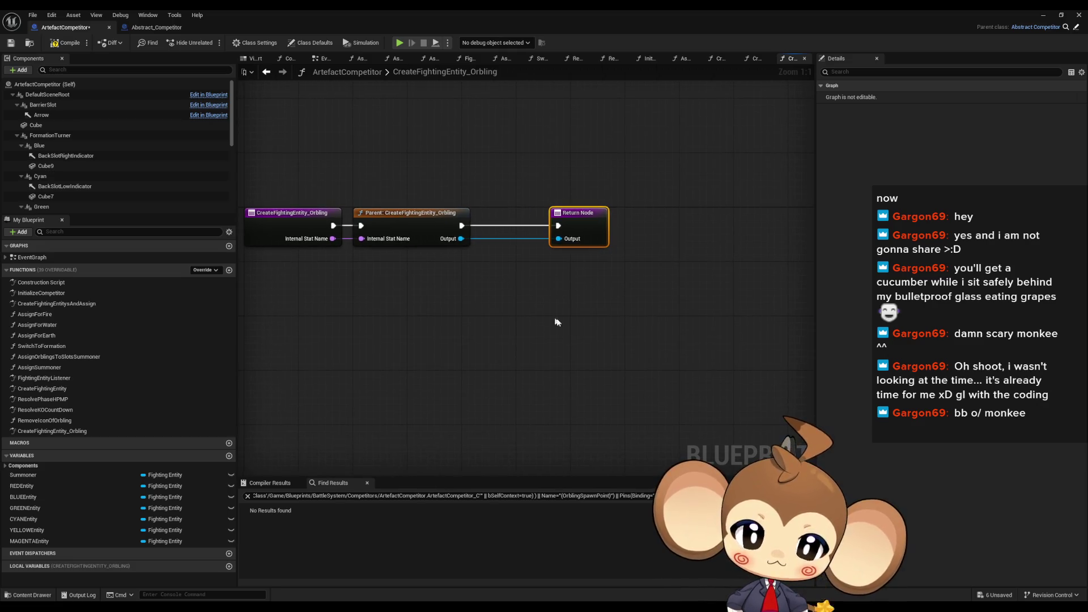
# Paste the copied orbling nodes into the override and move the entry node clear of them
pyautogui.click(554, 289)
pyautogui.hotkey('ctrl', 'z')
pyautogui.hotkey('ctrl', 'z')
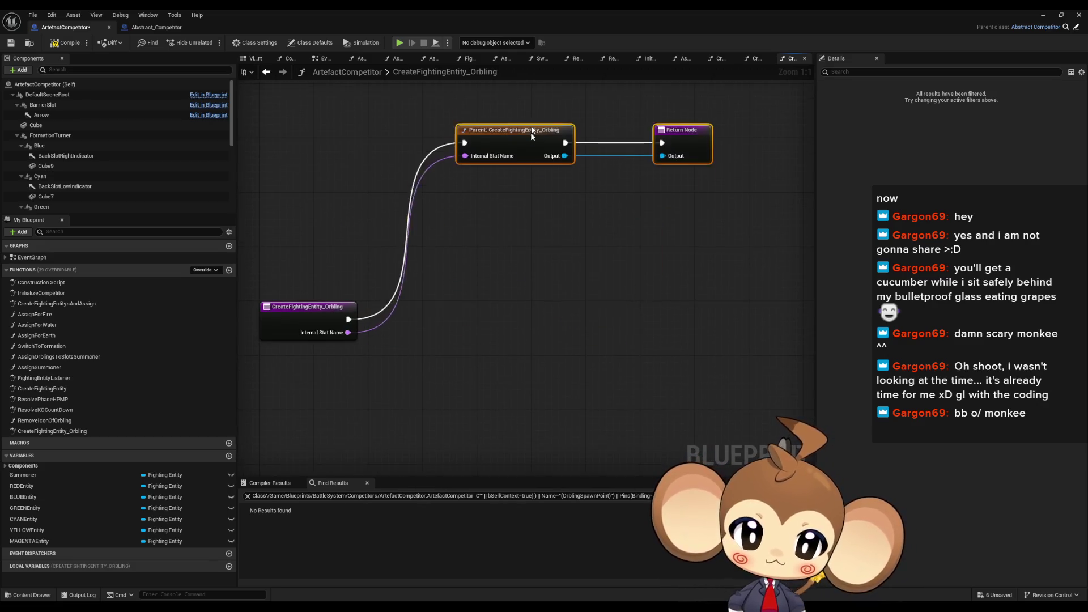
pyautogui.hotkey('ctrl', 'z')
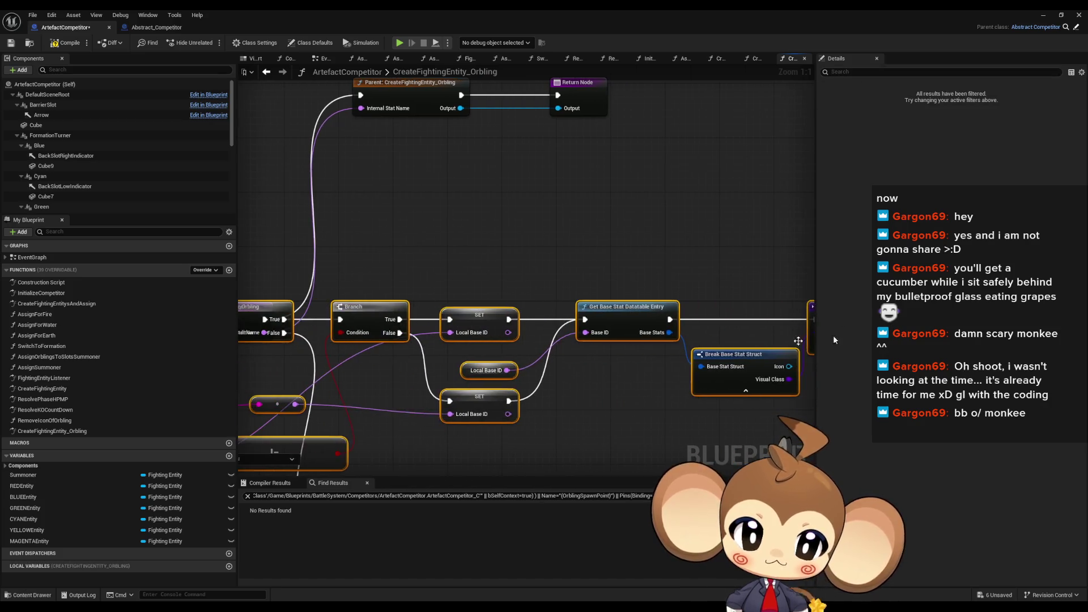
pyautogui.hotkey('ctrl', 'z')
pyautogui.hotkey('ctrl', 'z')
pyautogui.hotkey('ctrl', 'z')
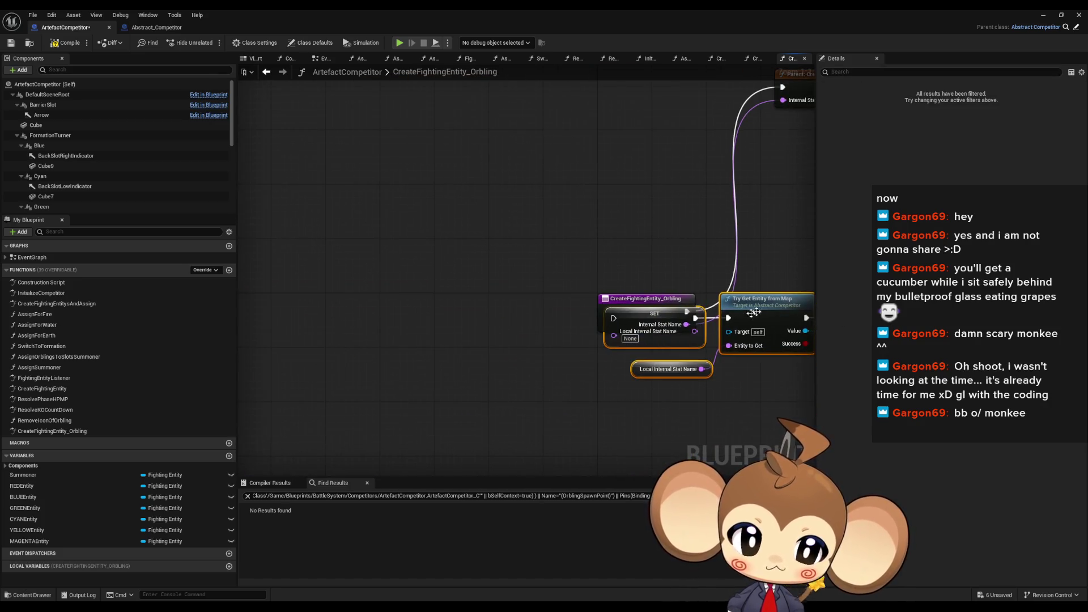
pyautogui.hotkey('ctrl', 'z')
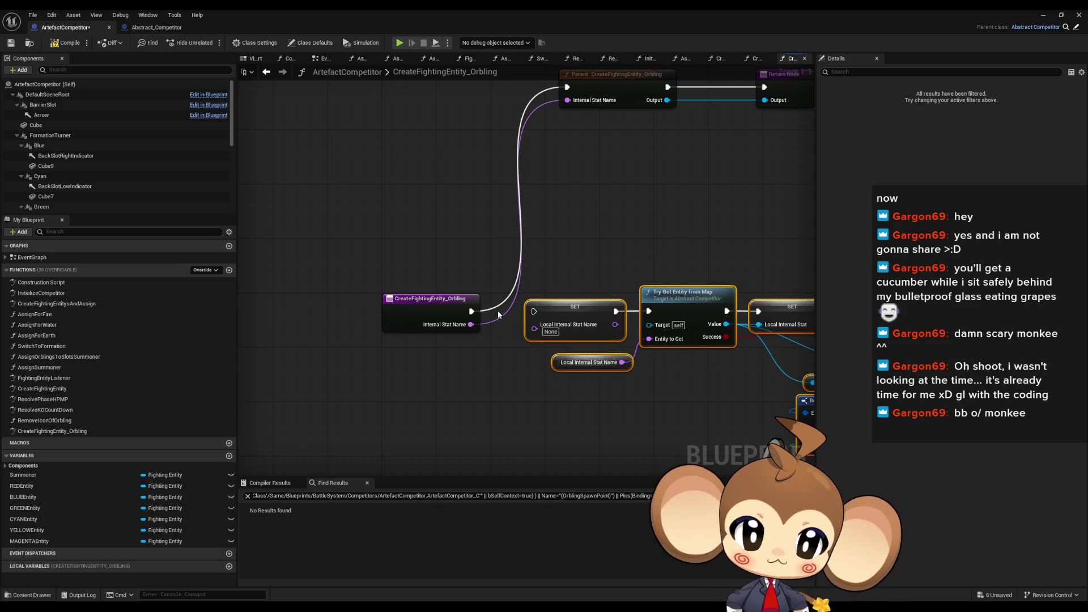
pyautogui.moveTo(470, 311); pyautogui.dragTo(534, 314)
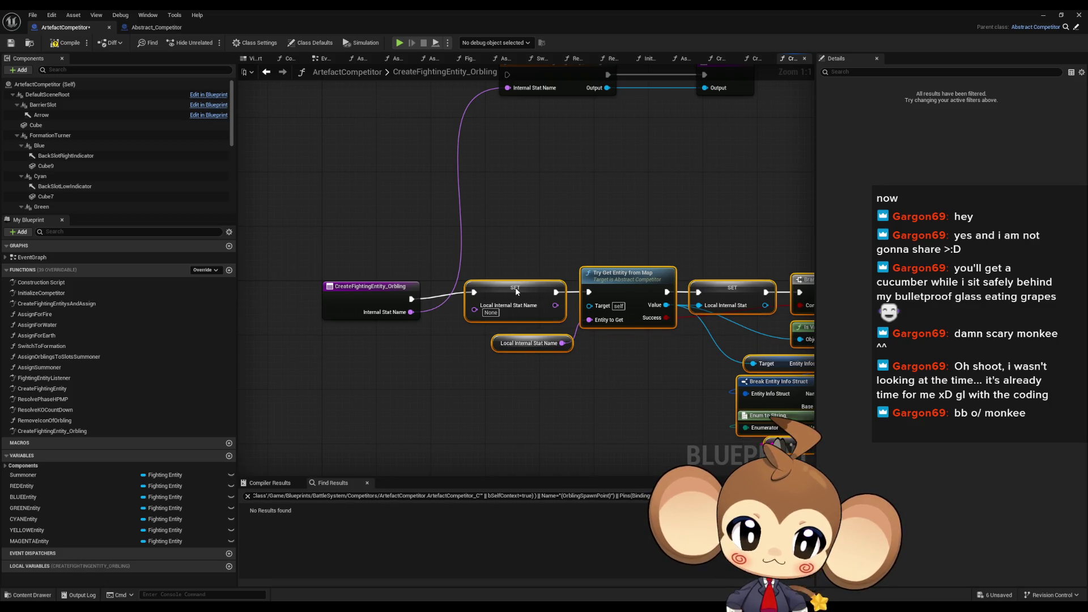
pyautogui.click(456, 381)
# Add a Get Internal Stat Name node and place it under Local Internal Stat Name
pyautogui.rightClick(453, 390)
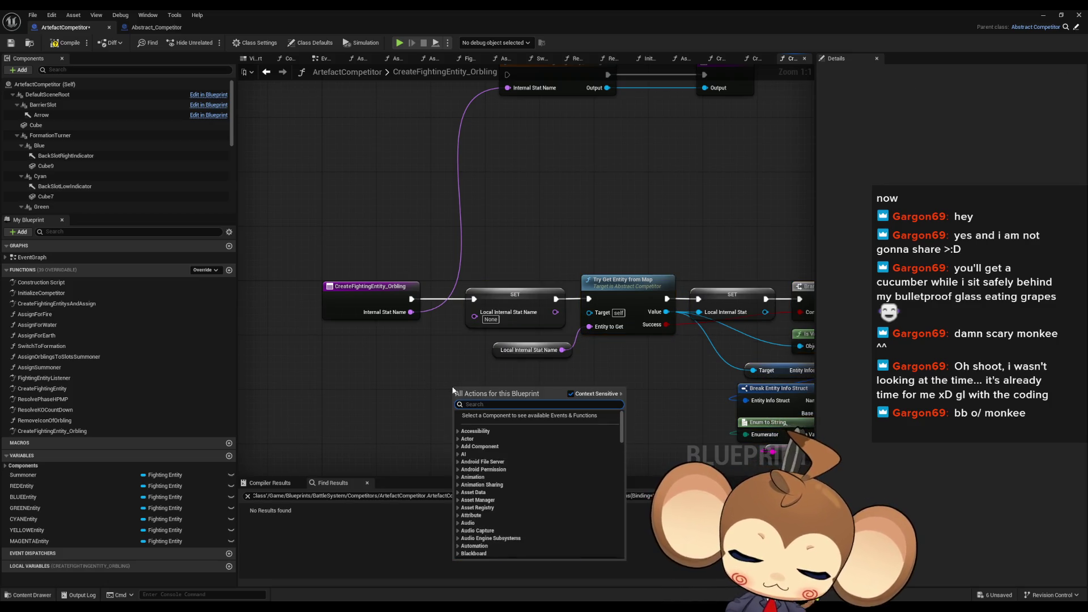
pyautogui.write('inter state na')
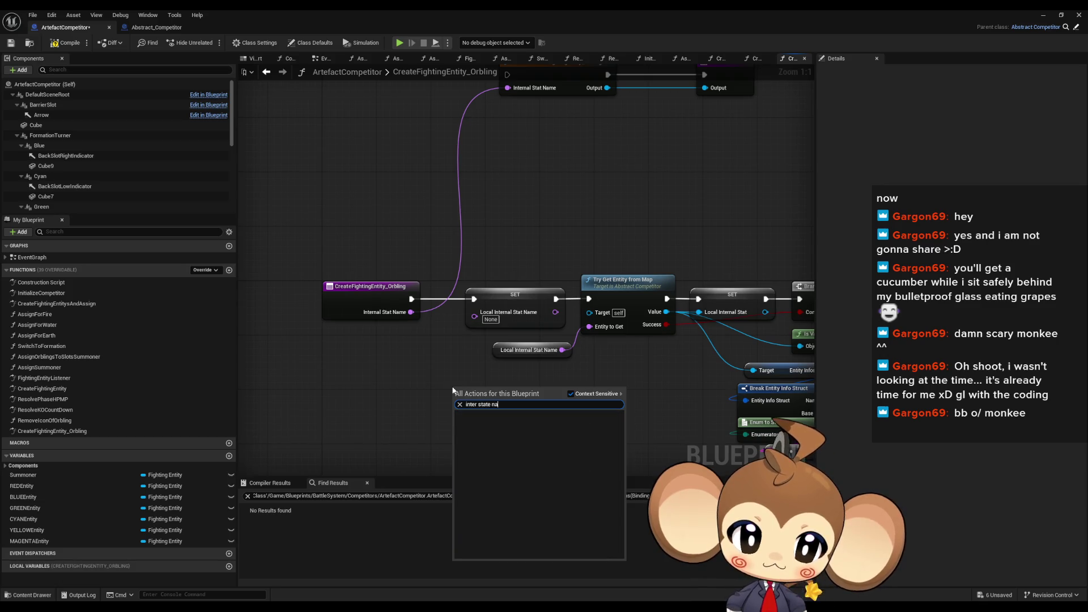
pyautogui.write('get i')
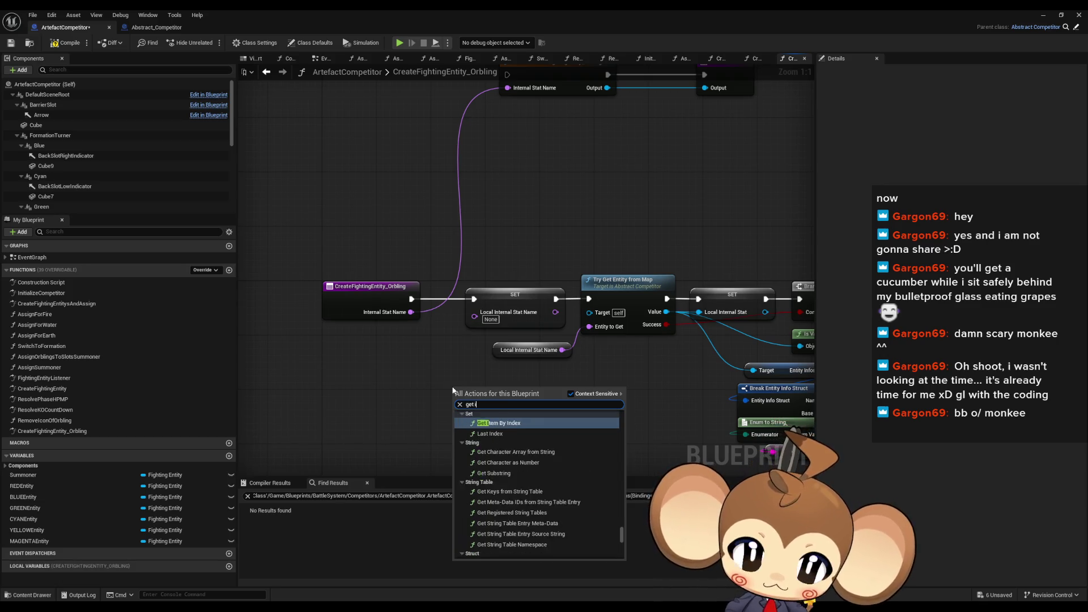
pyautogui.write('nternal stat')
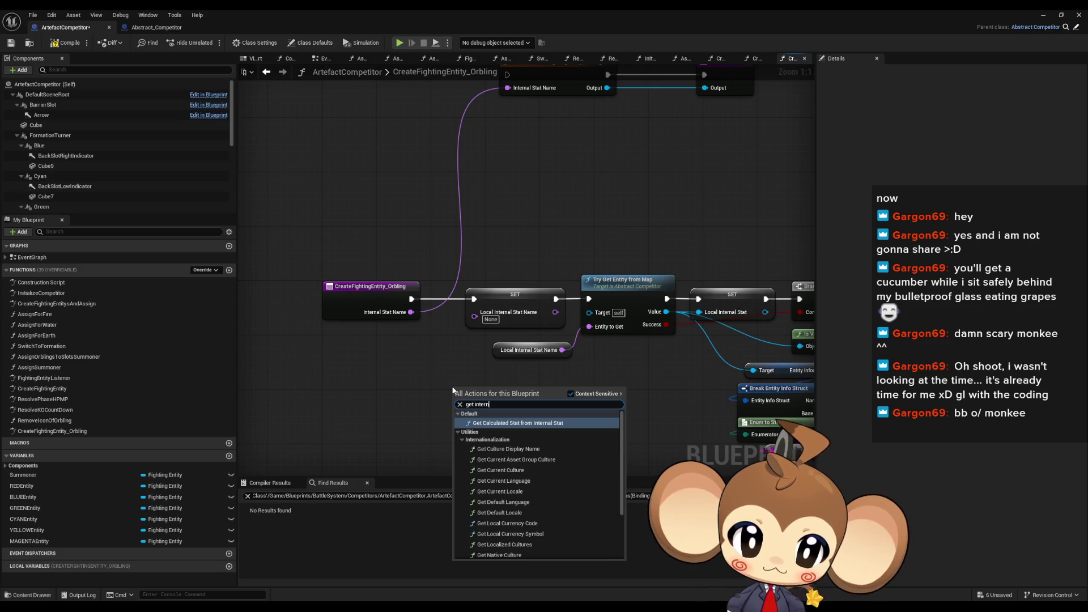
pyautogui.press('Return')
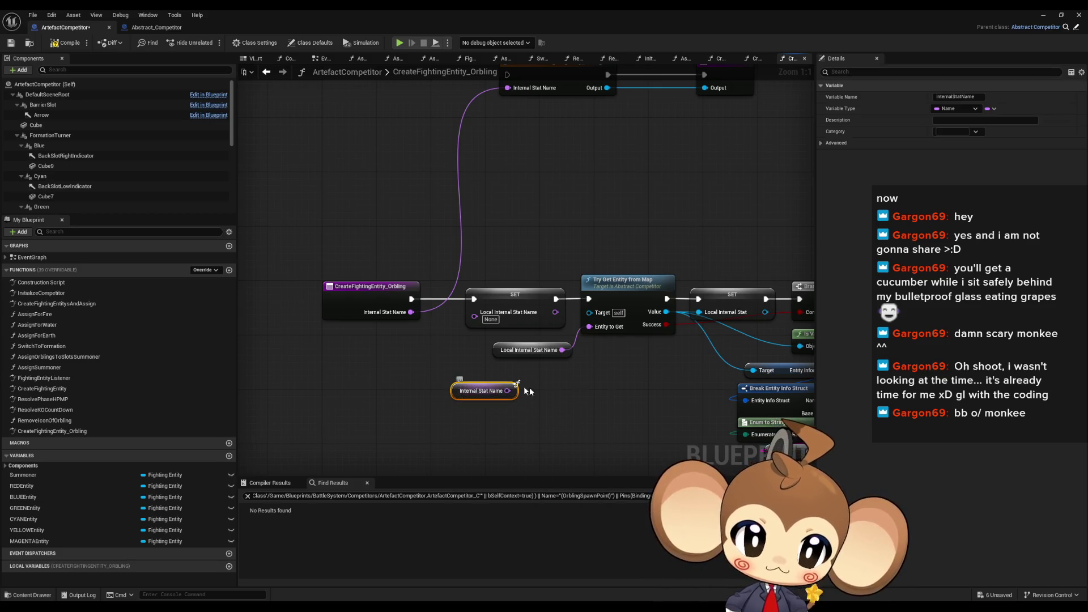
pyautogui.rightClick(499, 351)
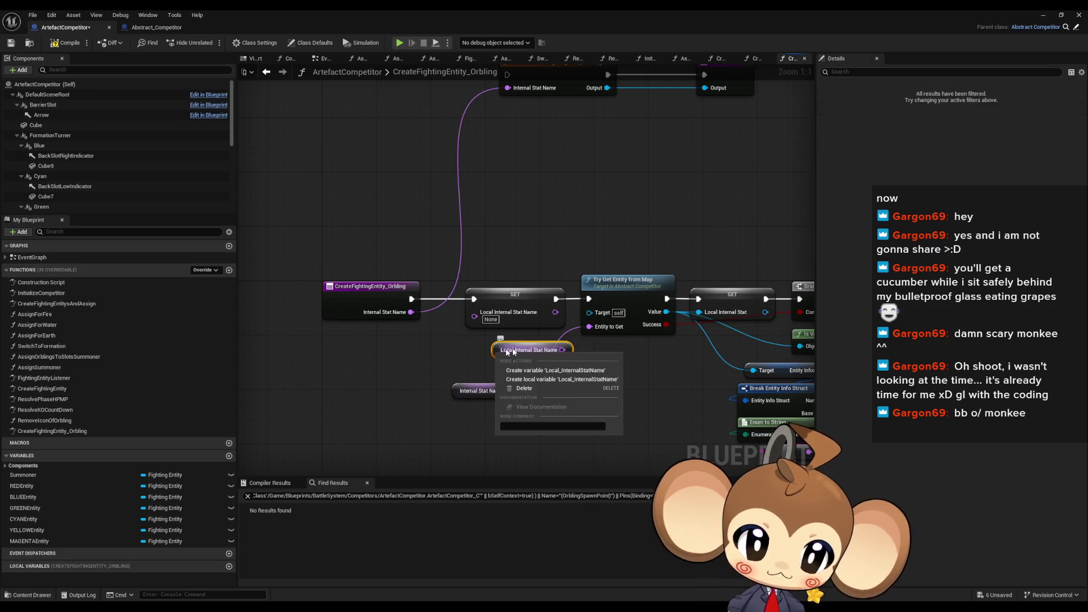
pyautogui.moveTo(476, 391); pyautogui.dragTo(516, 377)
pyautogui.scroll(-3, 347, 345)
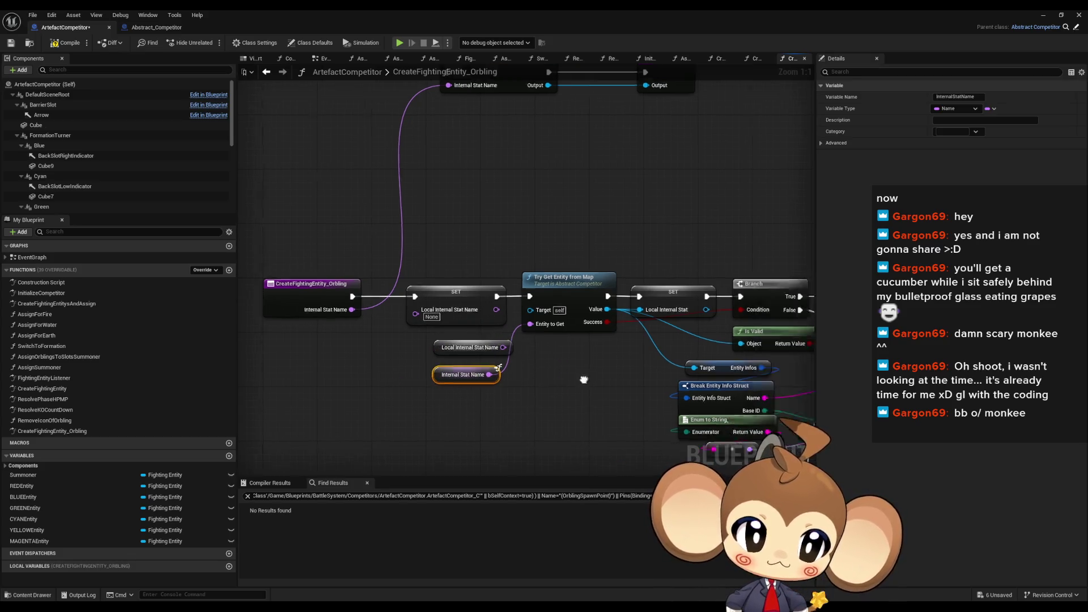
pyautogui.scroll(2, 348, 345)
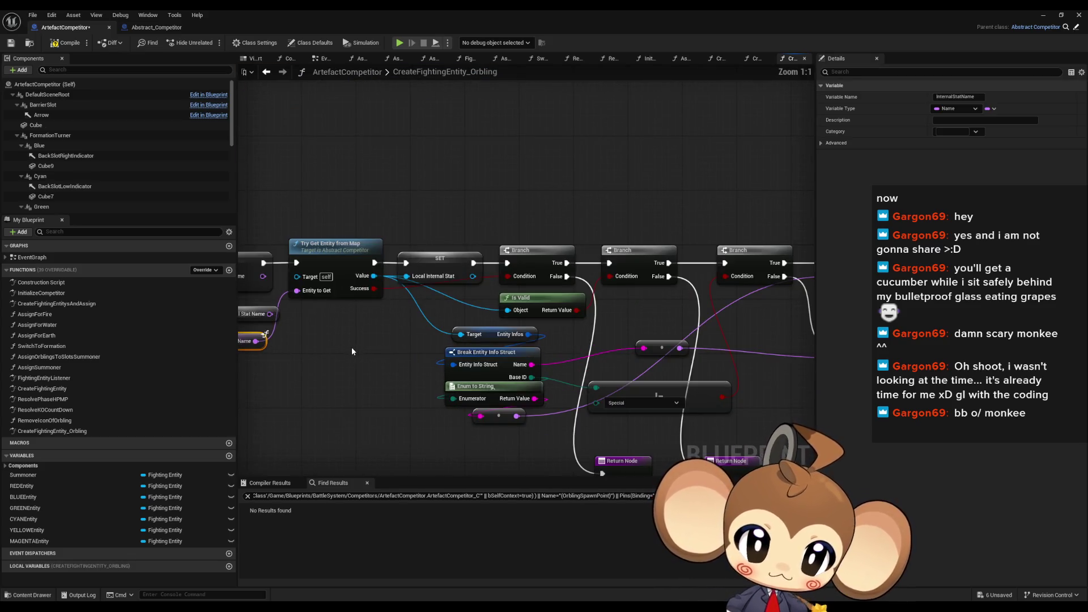
# Create the Local_InternalStat and Local_BaseID local variables from their SET nodes
pyautogui.rightClick(439, 266)
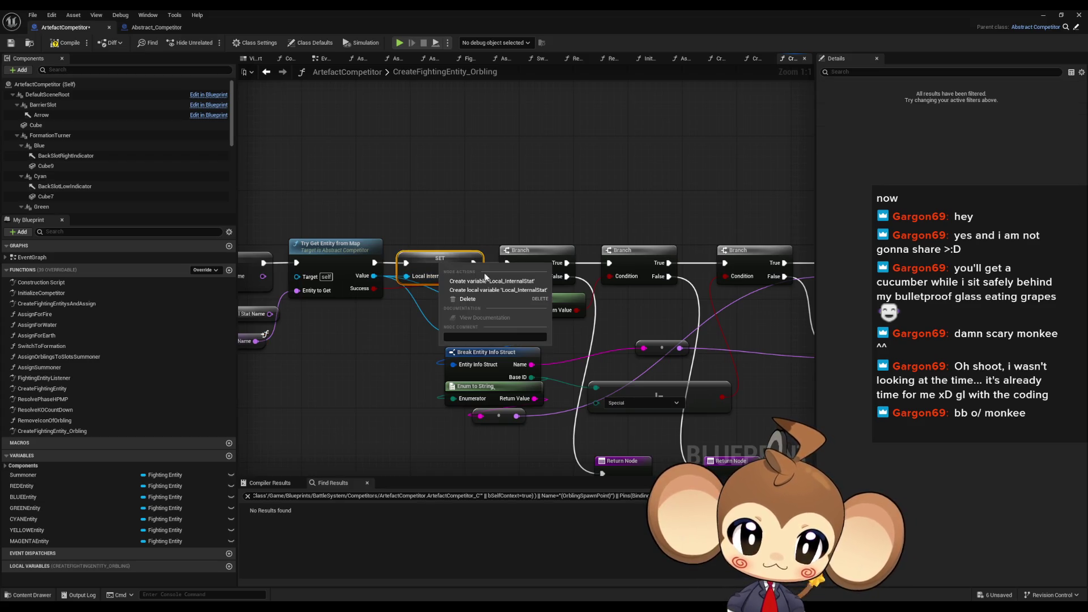
pyautogui.click(529, 282)
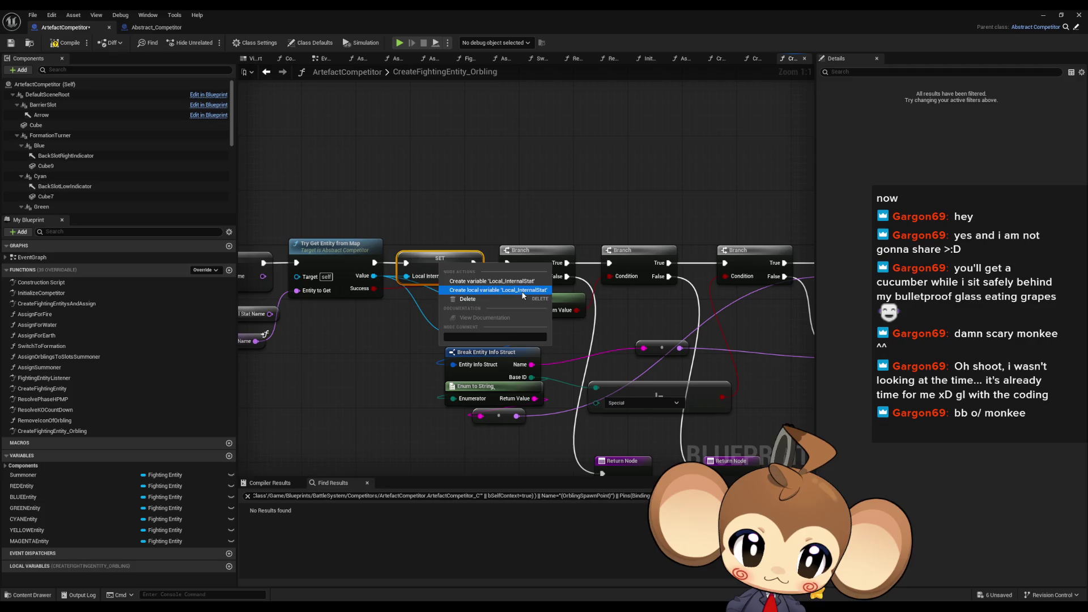
pyautogui.moveTo(664, 308)
pyautogui.mouseDown()
pyautogui.moveTo(597, 308)
pyautogui.moveTo(496, 261)
pyautogui.moveTo(595, 283)
pyautogui.moveTo(533, 288)
pyautogui.mouseUp()
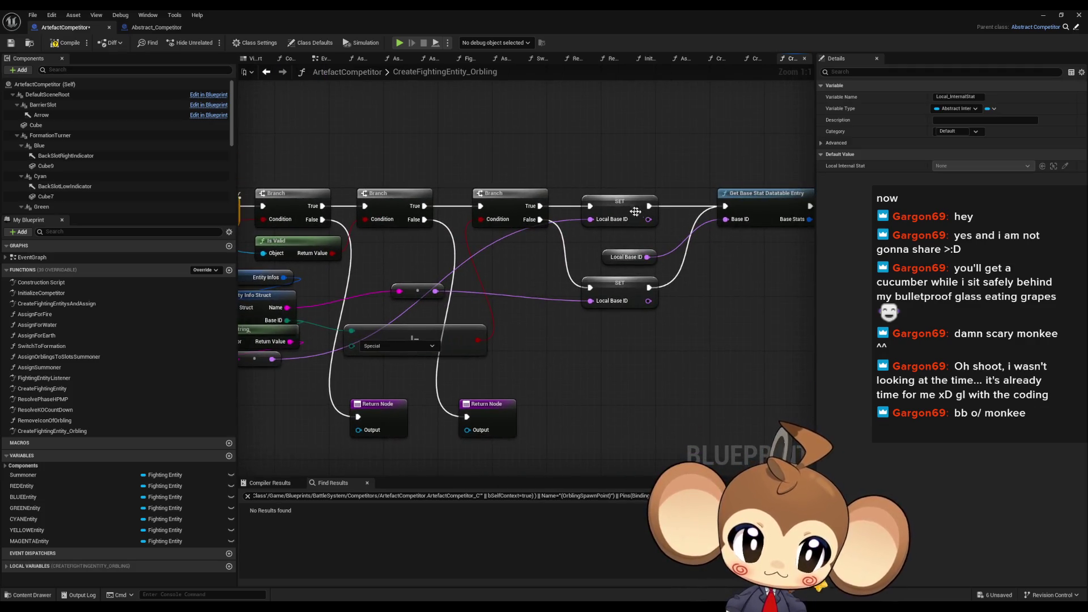
pyautogui.rightClick(620, 209)
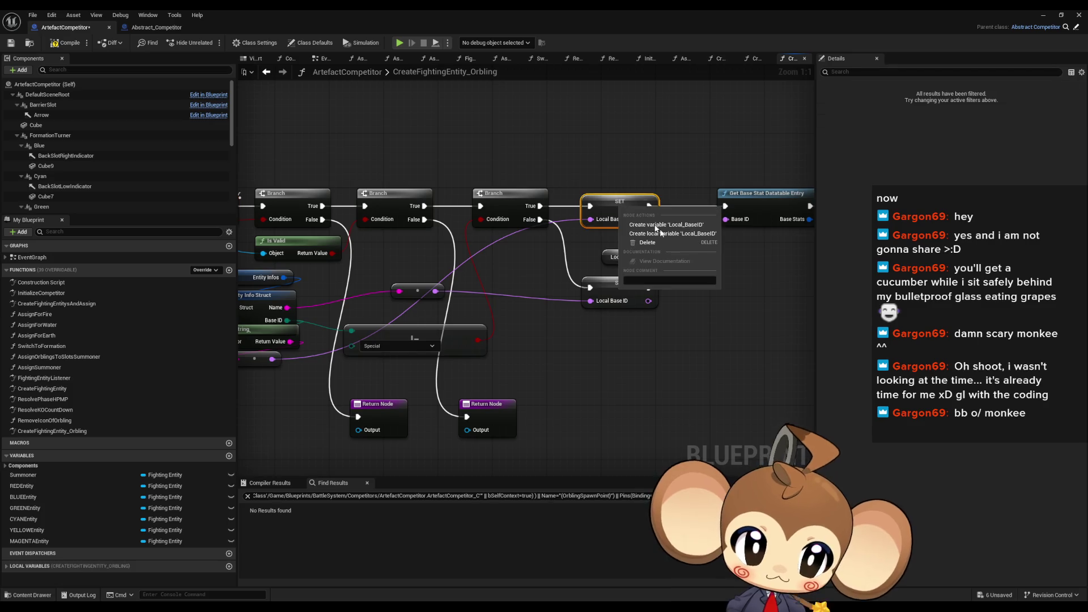
pyautogui.click(683, 234)
pyautogui.moveTo(684, 233); pyautogui.dragTo(470, 293)
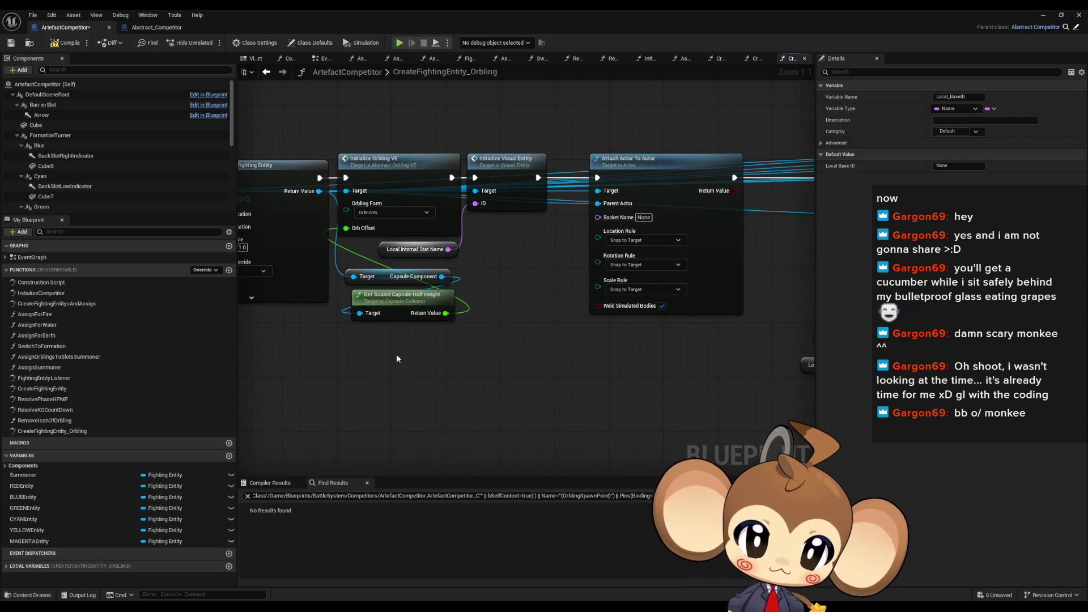
# Feed Initialize Visual Entity's ID from Internal Stat Name instead of the old Local Internal Stat Name getter
pyautogui.hotkey('ctrl', 'v')
pyautogui.moveTo(433, 358); pyautogui.dragTo(475, 204)
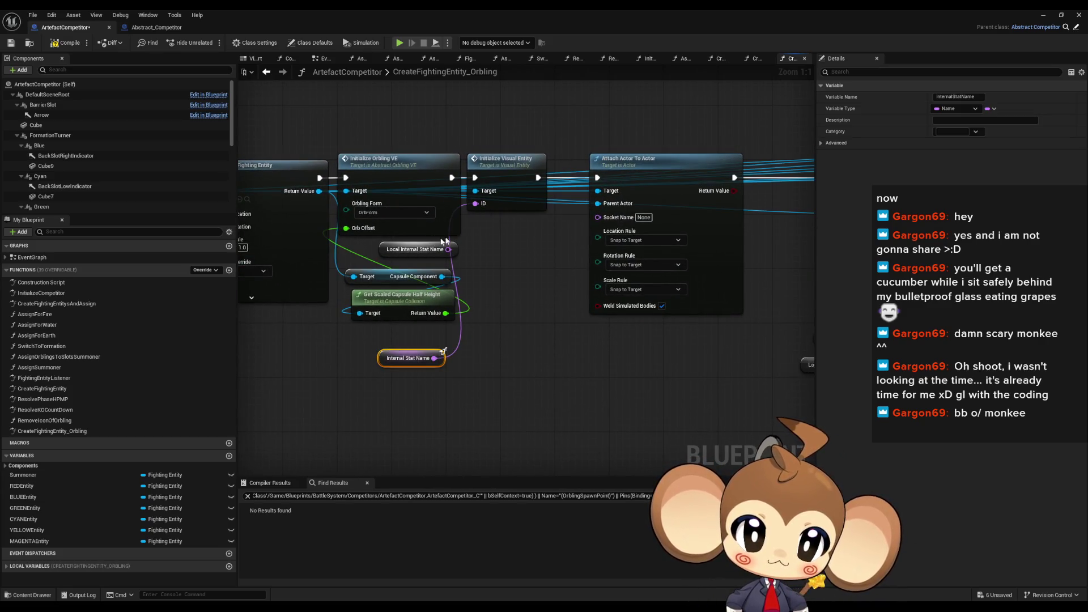
pyautogui.click(380, 250)
pyautogui.press('Delete')
pyautogui.moveTo(408, 358); pyautogui.dragTo(426, 248)
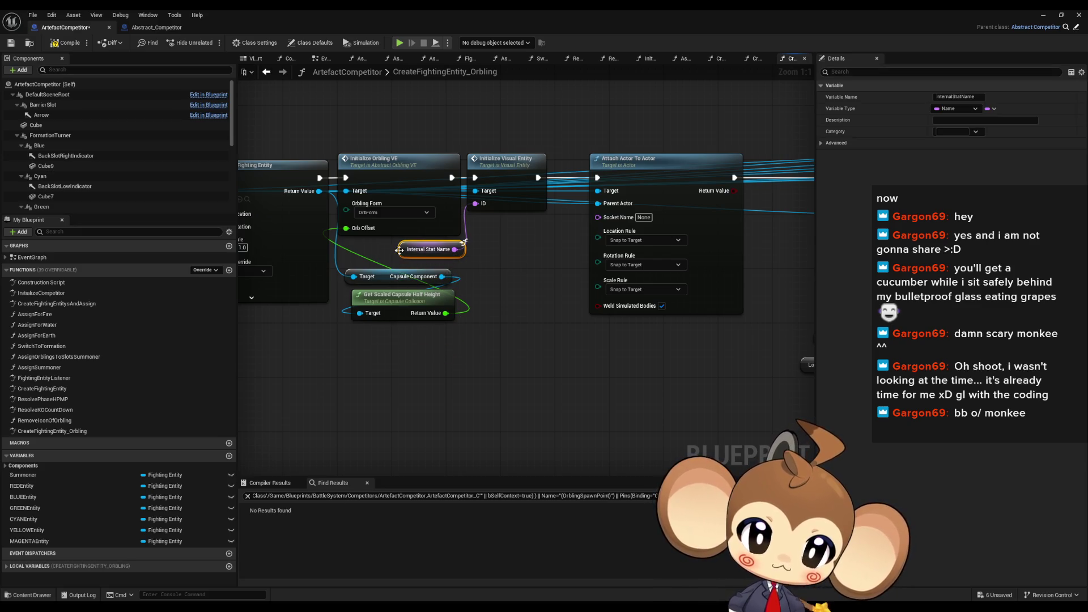
# Wire Internal Stat Name into the ADD node, replacing the old Local Internal Stat Name getter
pyautogui.moveTo(608, 258)
pyautogui.mouseDown()
pyautogui.moveTo(530, 262)
pyautogui.moveTo(537, 276)
pyautogui.moveTo(288, 268)
pyautogui.mouseUp()
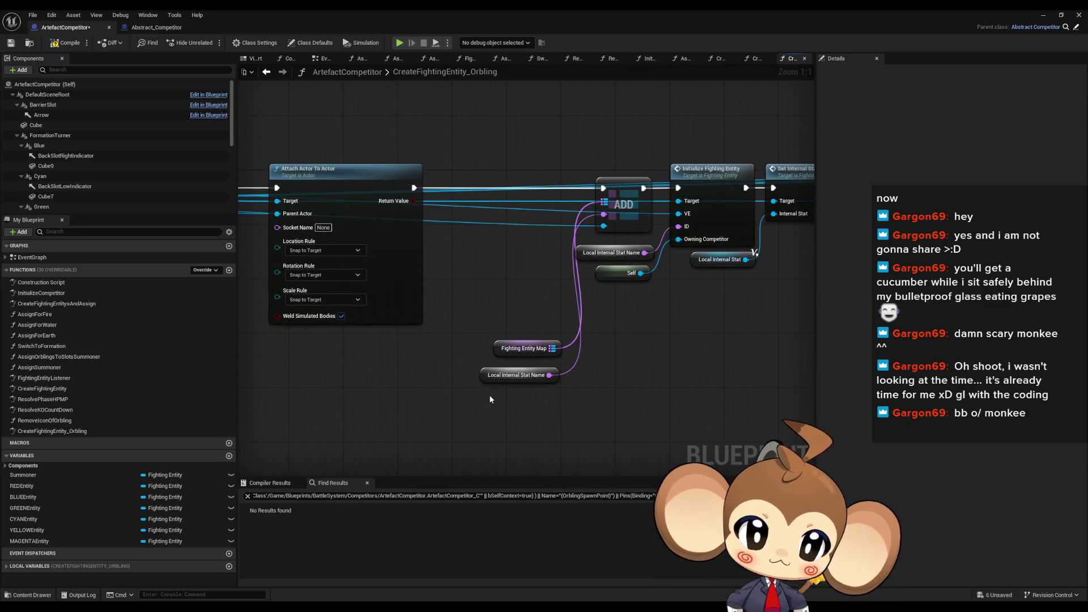
pyautogui.hotkey('ctrl', 'v')
pyautogui.moveTo(541, 402); pyautogui.dragTo(604, 214)
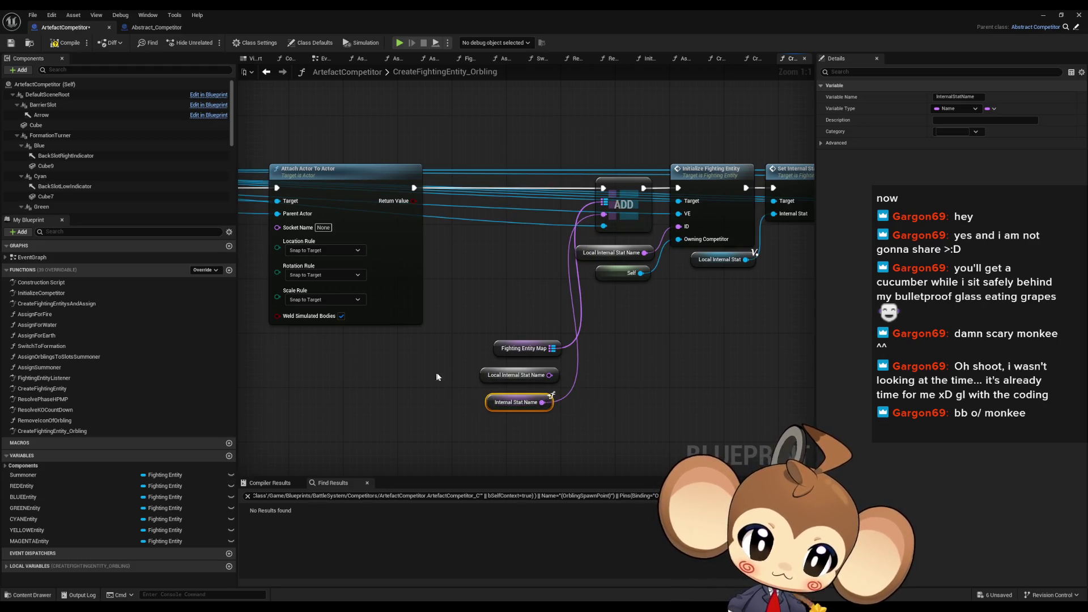
pyautogui.click(502, 375)
pyautogui.press('Delete')
pyautogui.click(502, 399)
pyautogui.moveTo(502, 399); pyautogui.dragTo(172, 419)
# Wire Internal Stat Name into Initialize Fighting Entity's ID, replacing the old getter
pyautogui.moveTo(628, 313); pyautogui.dragTo(662, 309)
pyautogui.hotkey('ctrl', 'w')
pyautogui.moveTo(363, 323)
pyautogui.mouseDown()
pyautogui.moveTo(396, 321)
pyautogui.moveTo(417, 244)
pyautogui.mouseUp()
pyautogui.click(348, 271)
pyautogui.press('Delete')
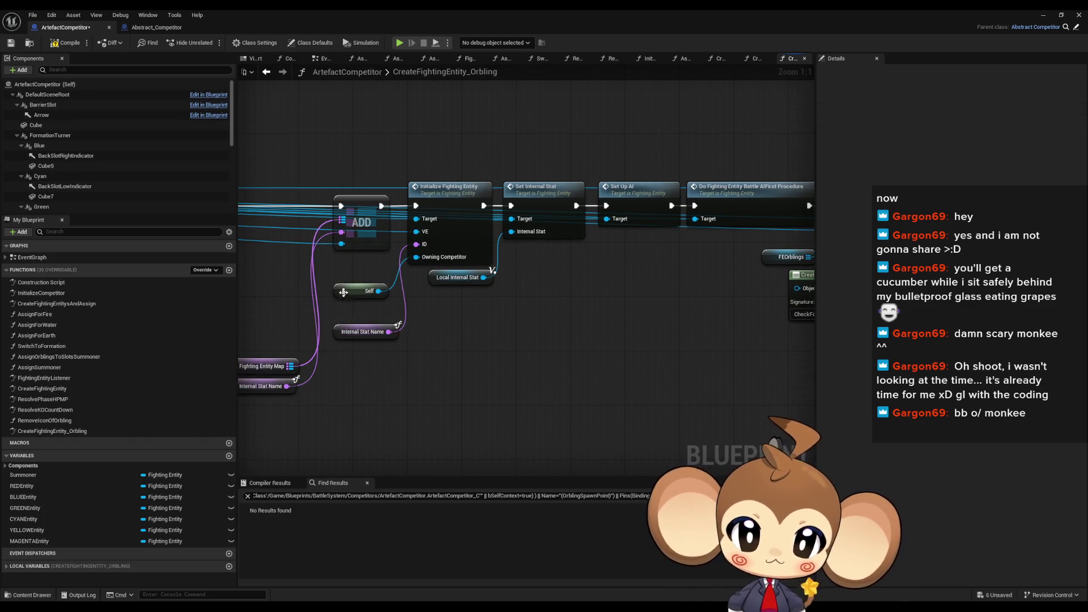
pyautogui.moveTo(363, 331); pyautogui.dragTo(356, 271)
# Delete the SET and Local Internal Stat Name nodes at the start of the function
pyautogui.moveTo(663, 300); pyautogui.dragTo(662, 301)
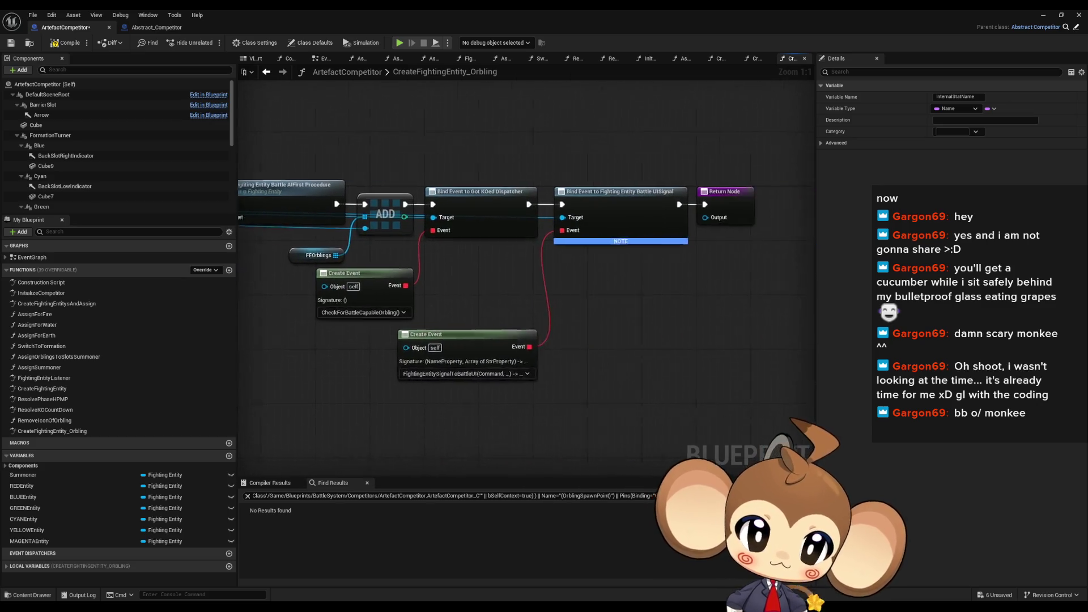
pyautogui.scroll(-4, 452, 319)
pyautogui.scroll(4, 307, 351)
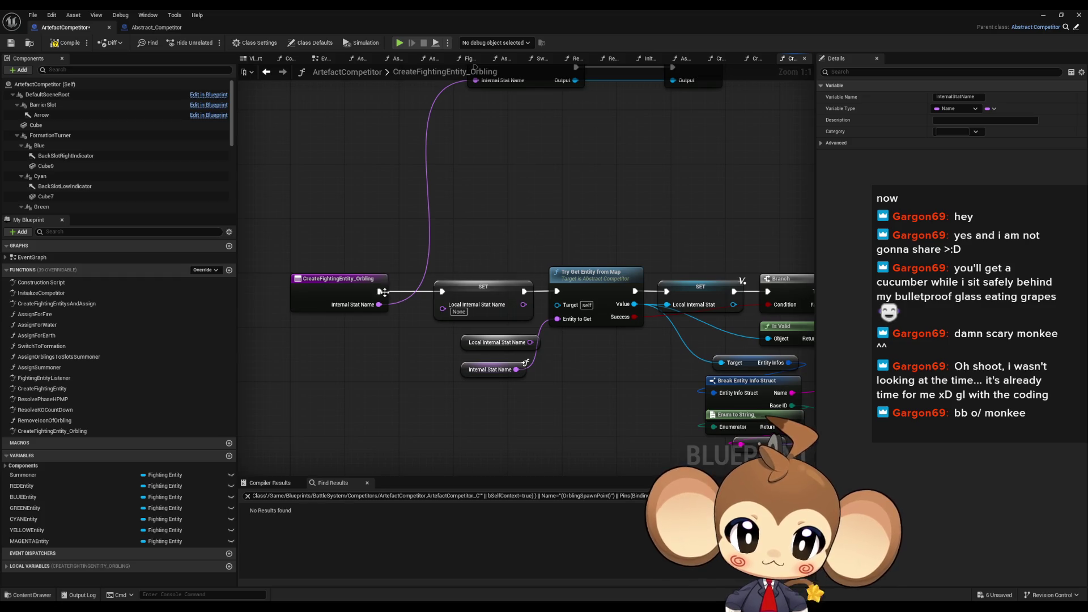
pyautogui.moveTo(384, 292)
pyautogui.mouseDown()
pyautogui.moveTo(507, 292)
pyautogui.moveTo(406, 289)
pyautogui.mouseUp()
pyautogui.hotkey('ctrl', 'z')
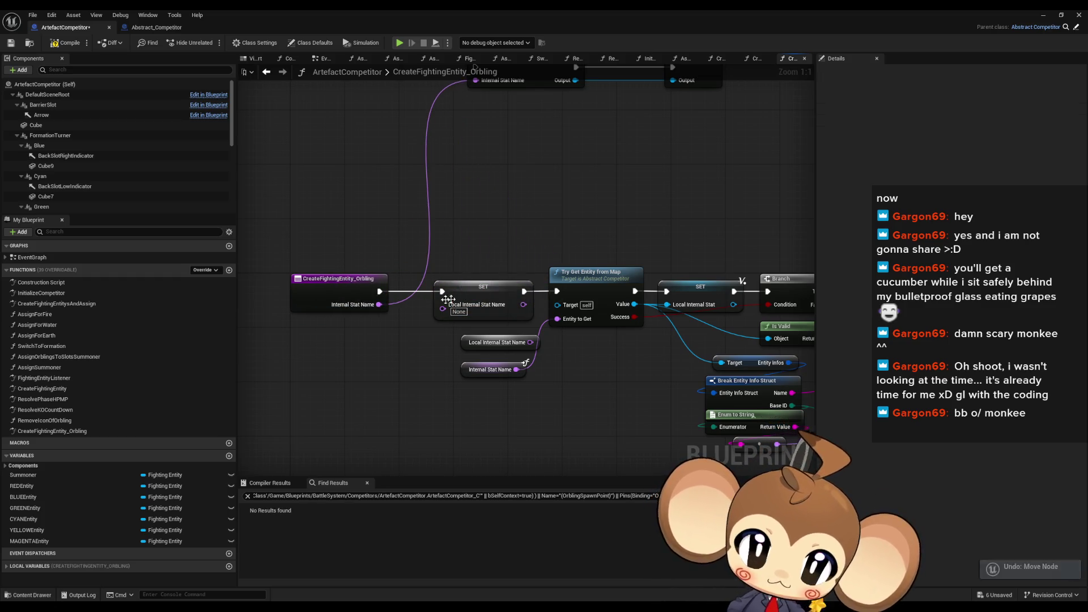
pyautogui.moveTo(475, 261); pyautogui.dragTo(508, 342)
pyautogui.press('Delete')
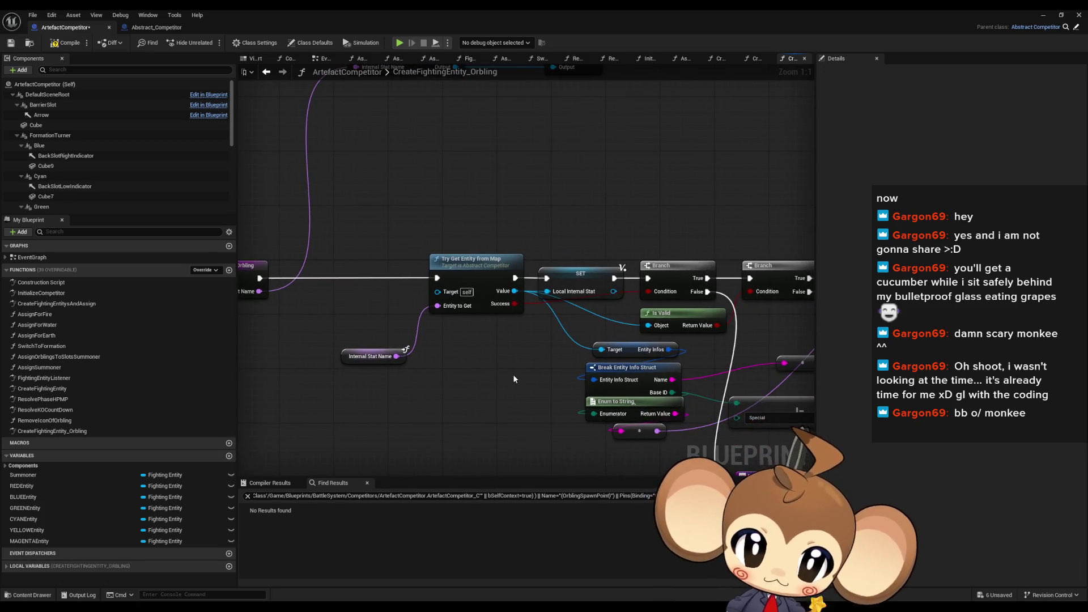
# Inspect the TryGetEntityFromMap function, then come back to the CreateFightingEntity_Orbling graph
pyautogui.click(471, 263)
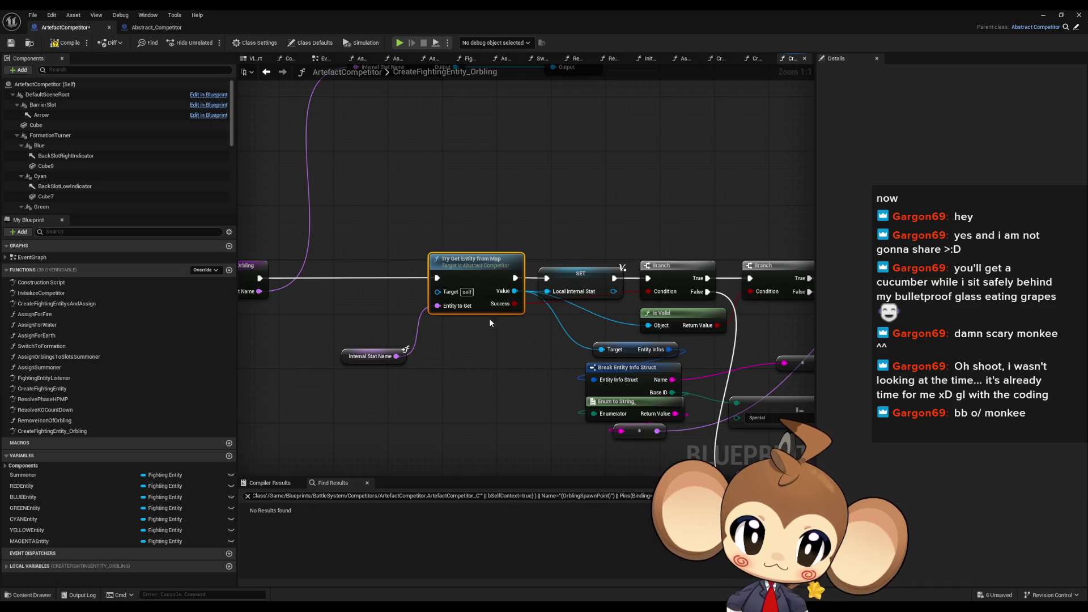
pyautogui.doubleClick(477, 268)
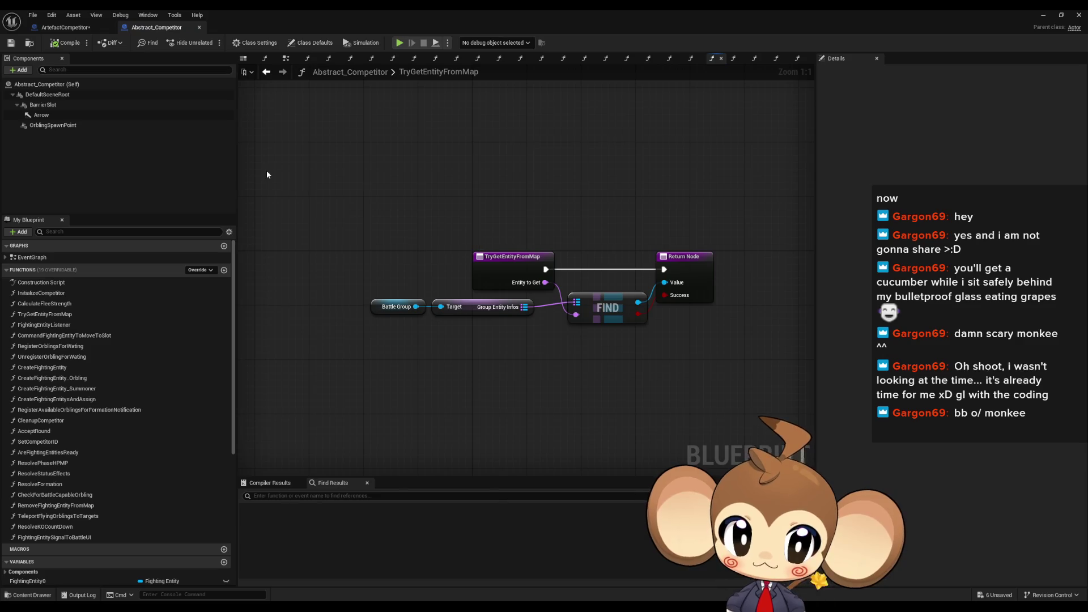
pyautogui.click(65, 27)
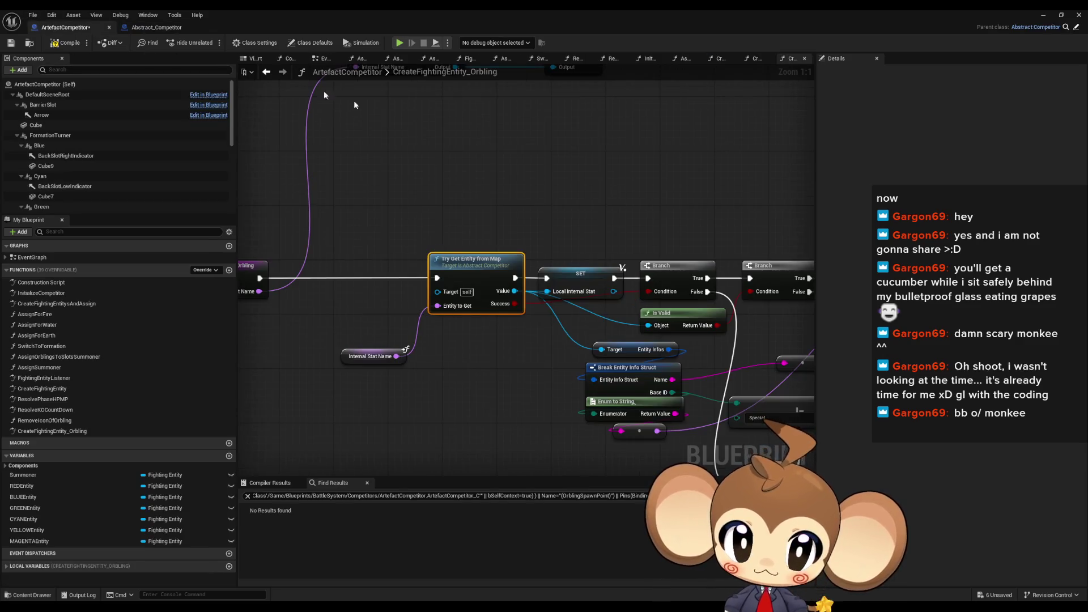
pyautogui.click(479, 249)
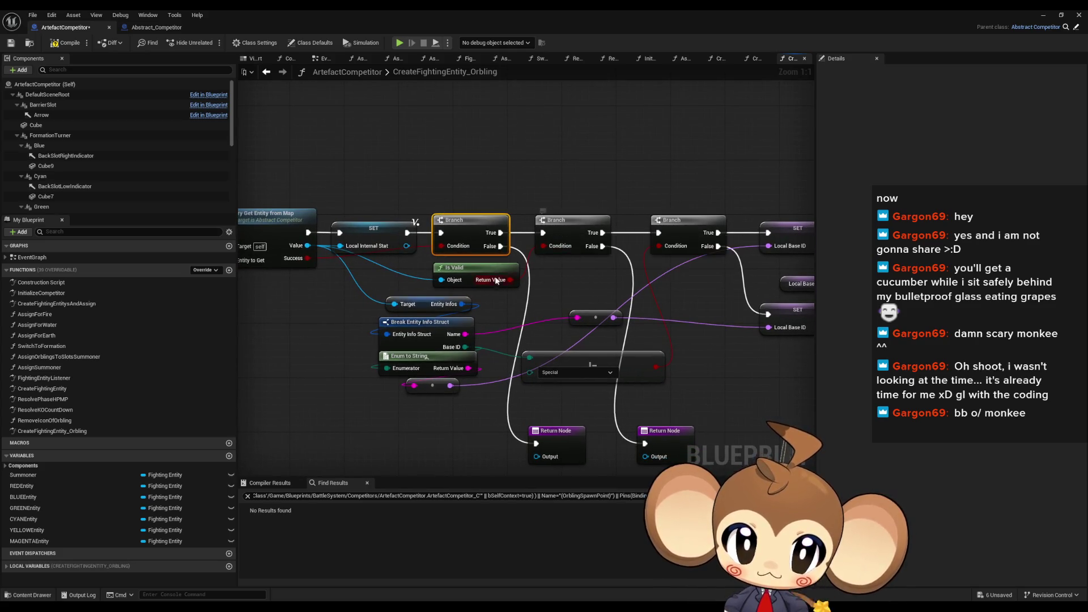
pyautogui.moveTo(529, 259); pyautogui.dragTo(435, 259)
pyautogui.moveTo(586, 230); pyautogui.dragTo(482, 247)
pyautogui.moveTo(554, 206); pyautogui.dragTo(437, 196)
pyautogui.click(447, 296)
pyautogui.moveTo(448, 296); pyautogui.dragTo(484, 327)
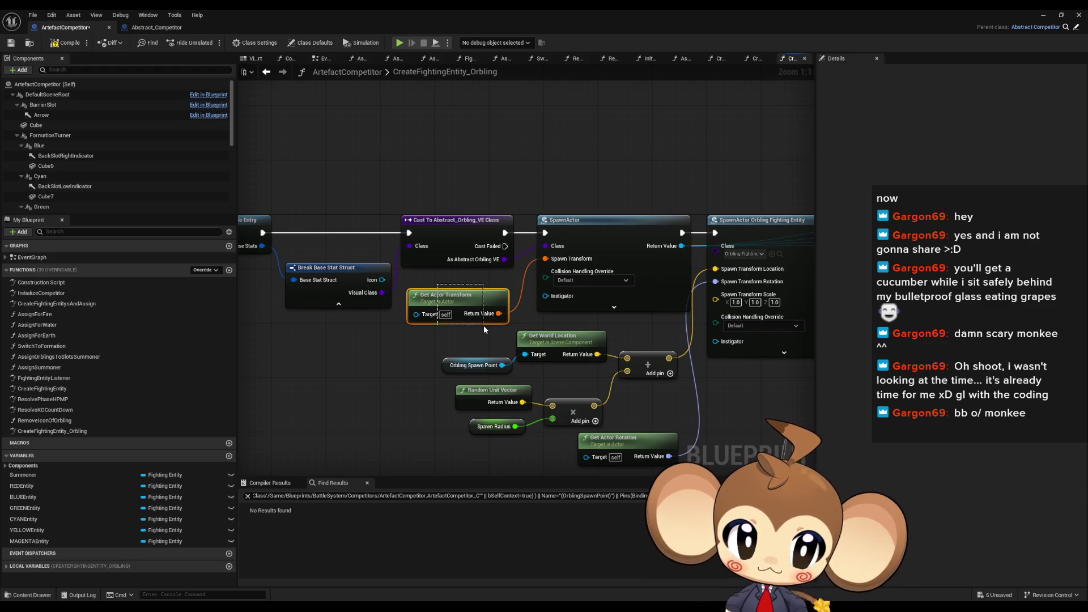
pyautogui.moveTo(484, 325); pyautogui.dragTo(484, 325)
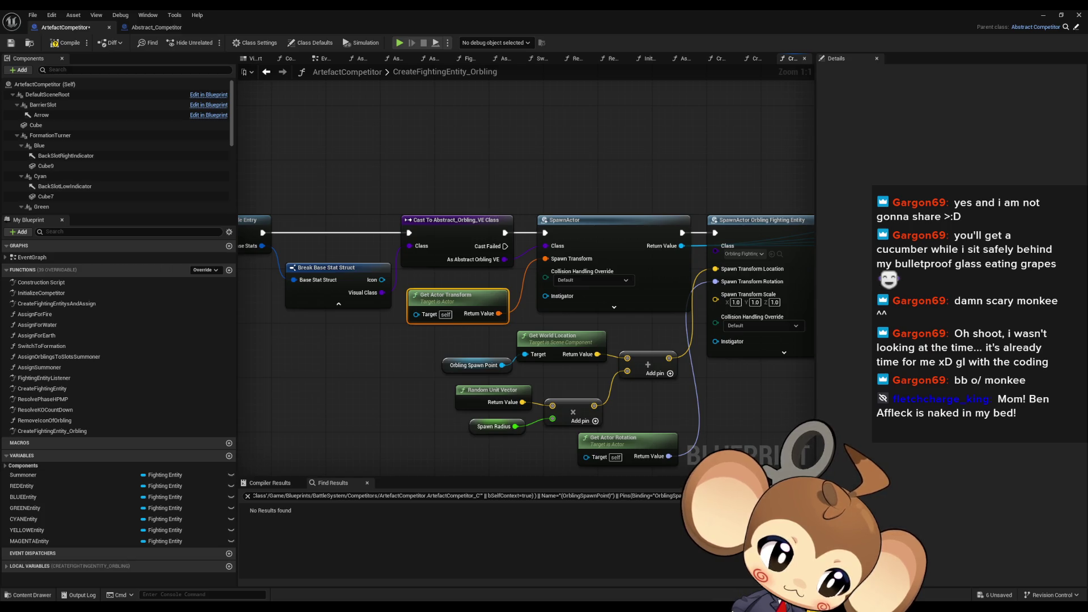
pyautogui.moveTo(527, 170); pyautogui.dragTo(452, 170)
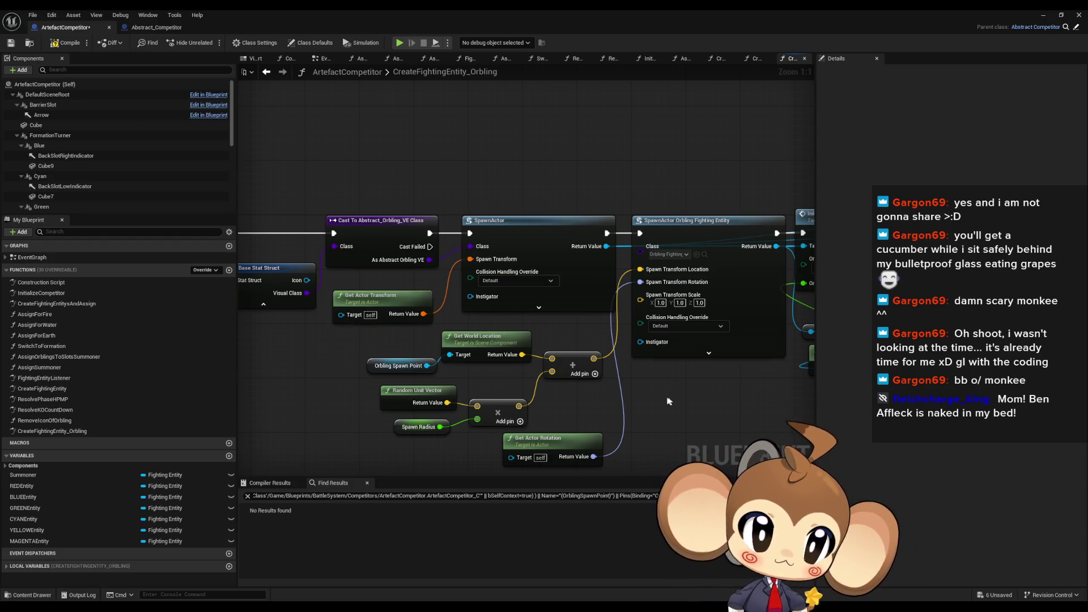
pyautogui.moveTo(674, 371)
pyautogui.mouseDown()
pyautogui.moveTo(576, 402)
pyautogui.moveTo(453, 382)
pyautogui.mouseUp()
pyautogui.scroll(-2, 588, 399)
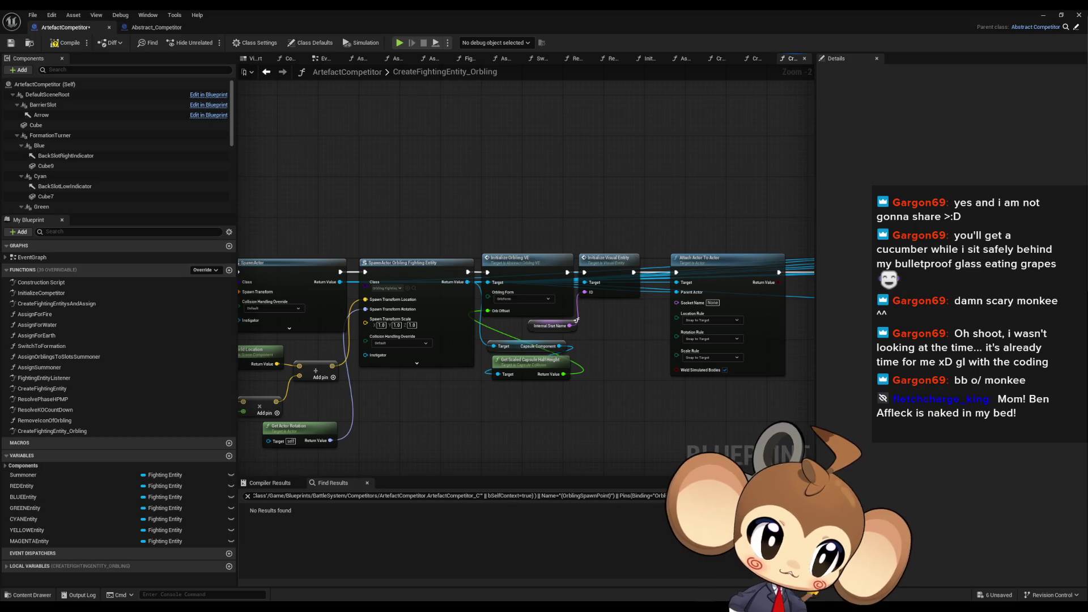
pyautogui.click(511, 264)
pyautogui.scroll(2, 622, 330)
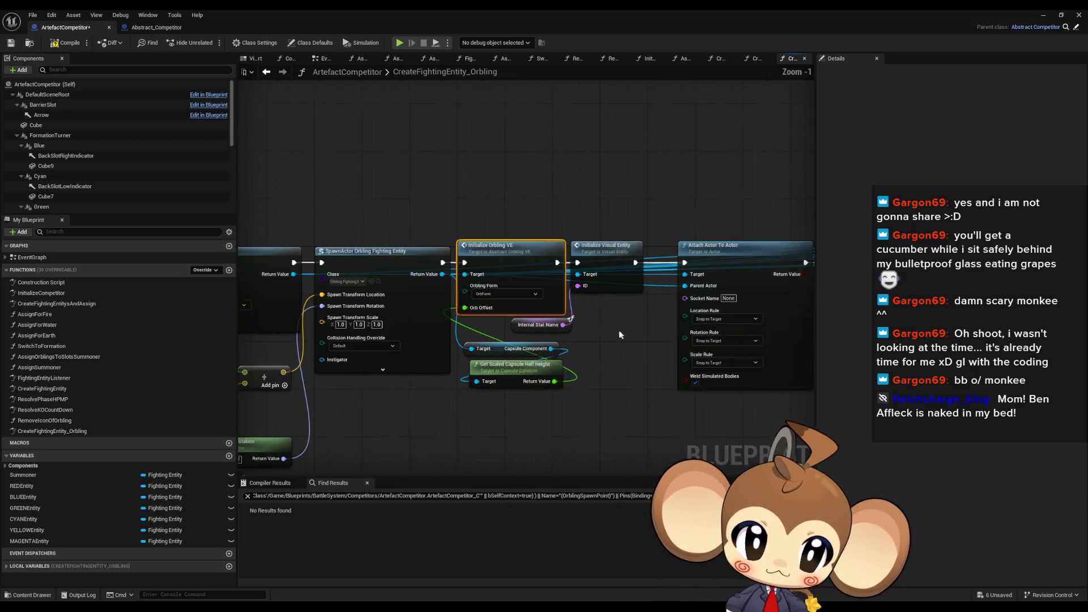
pyautogui.click(614, 278)
pyautogui.moveTo(647, 319)
pyautogui.mouseDown()
pyautogui.moveTo(376, 332)
pyautogui.moveTo(461, 356)
pyautogui.mouseUp()
pyautogui.scroll(-2, 376, 333)
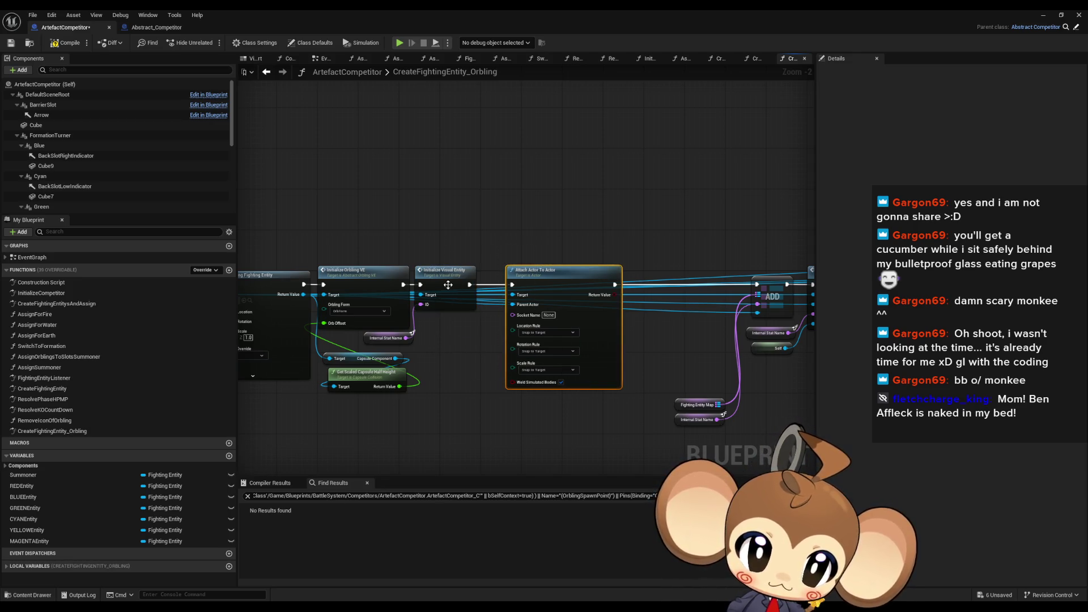
pyautogui.moveTo(490, 374); pyautogui.dragTo(397, 374)
pyautogui.click(465, 363)
pyautogui.moveTo(615, 210)
pyautogui.mouseDown()
pyautogui.moveTo(473, 210)
pyautogui.moveTo(464, 199)
pyautogui.mouseUp()
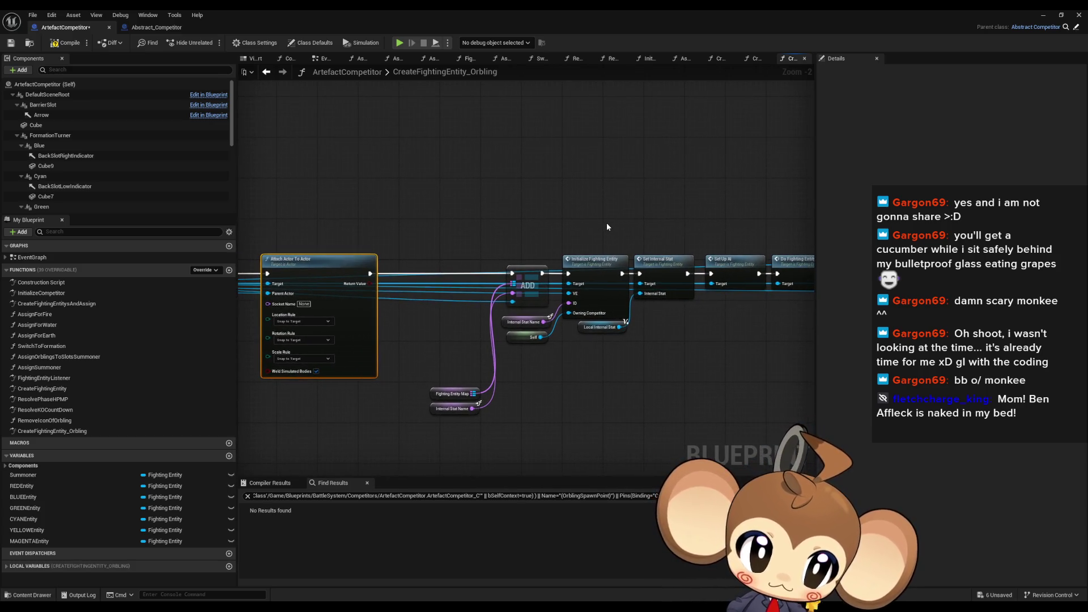
pyautogui.moveTo(598, 229); pyautogui.dragTo(461, 244)
pyautogui.moveTo(559, 299); pyautogui.dragTo(270, 264)
pyautogui.scroll(-3, 760, 349)
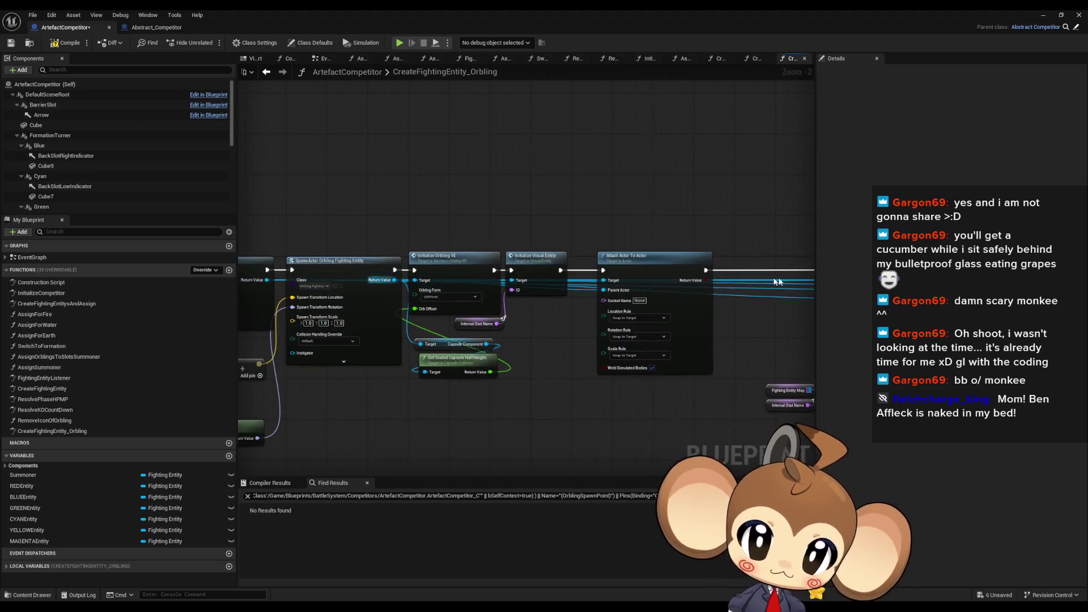
pyautogui.scroll(3, 760, 350)
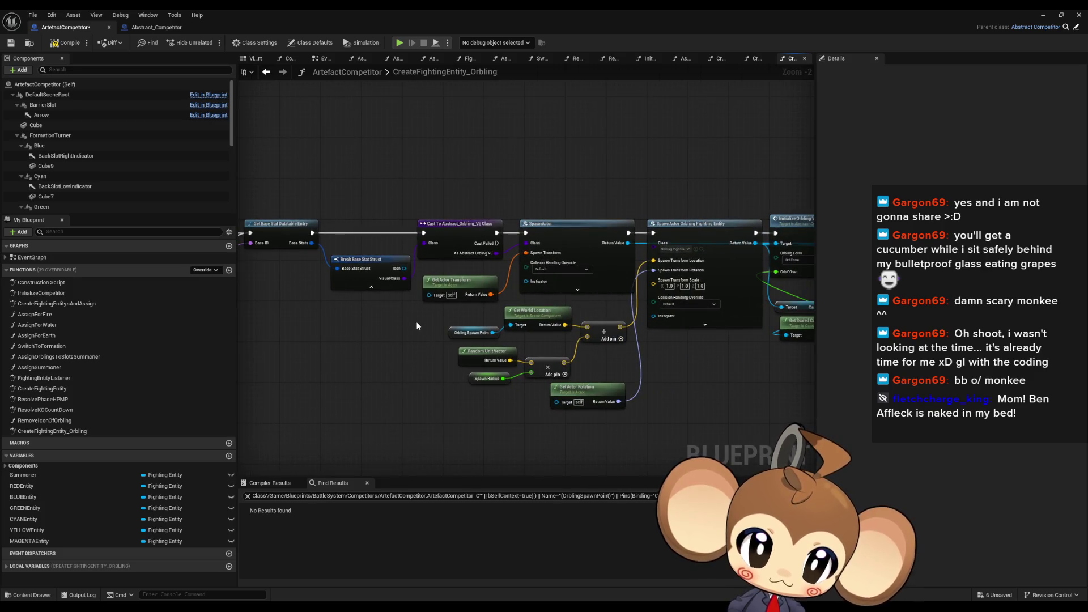
pyautogui.click(463, 286)
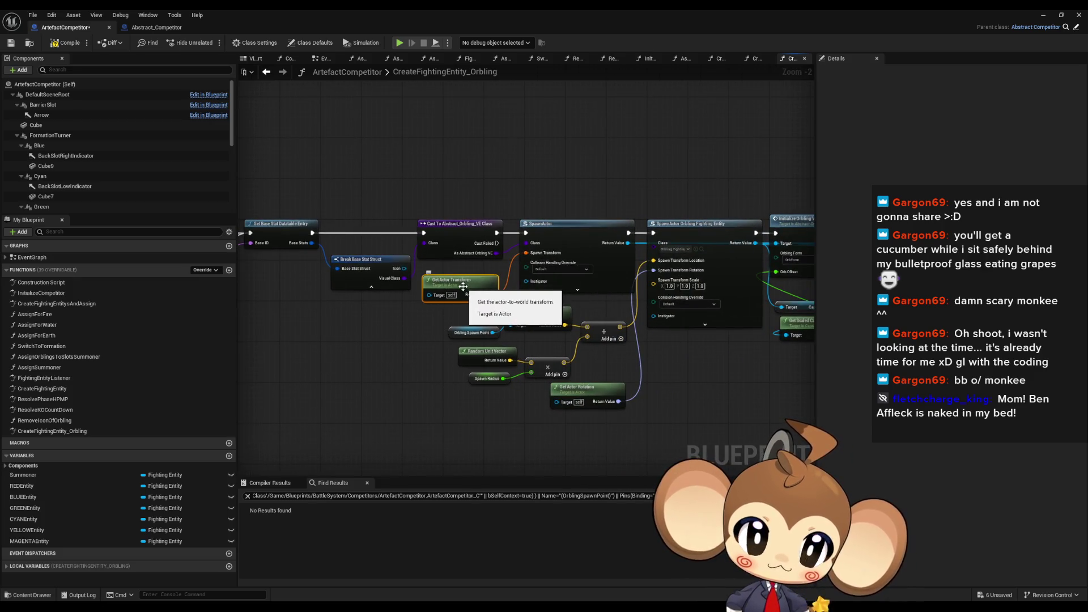
pyautogui.moveTo(650, 349); pyautogui.dragTo(509, 359)
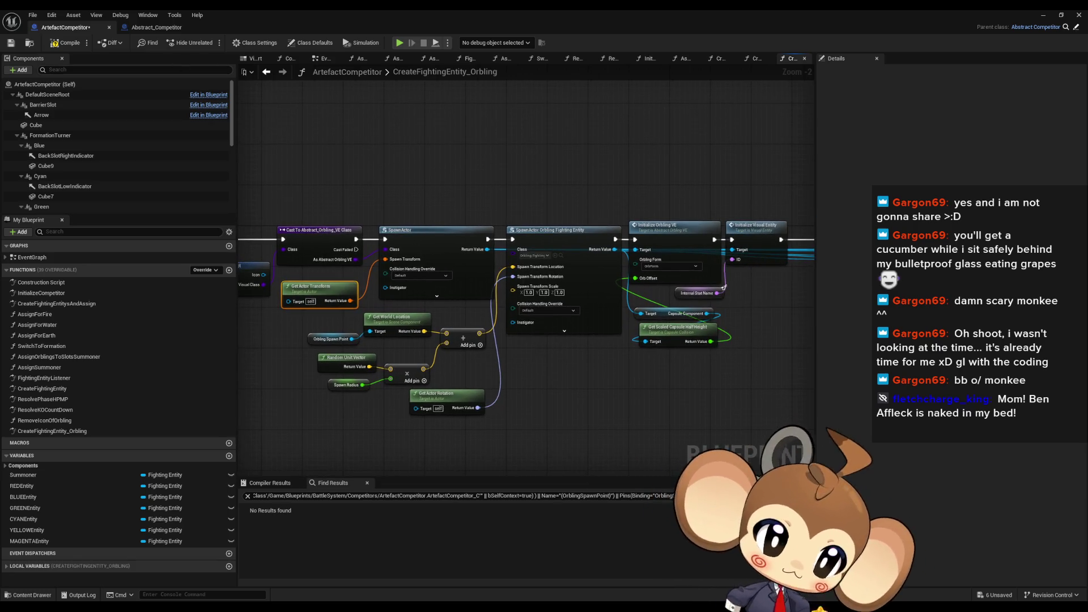
pyautogui.click(153, 27)
pyautogui.click(67, 28)
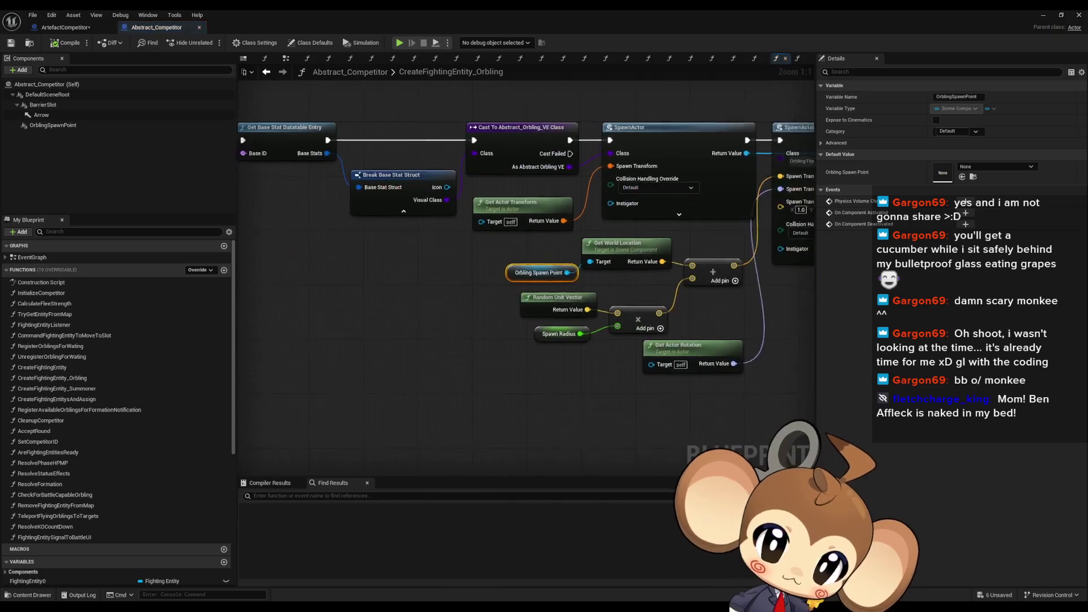
pyautogui.scroll(-1, 634, 280)
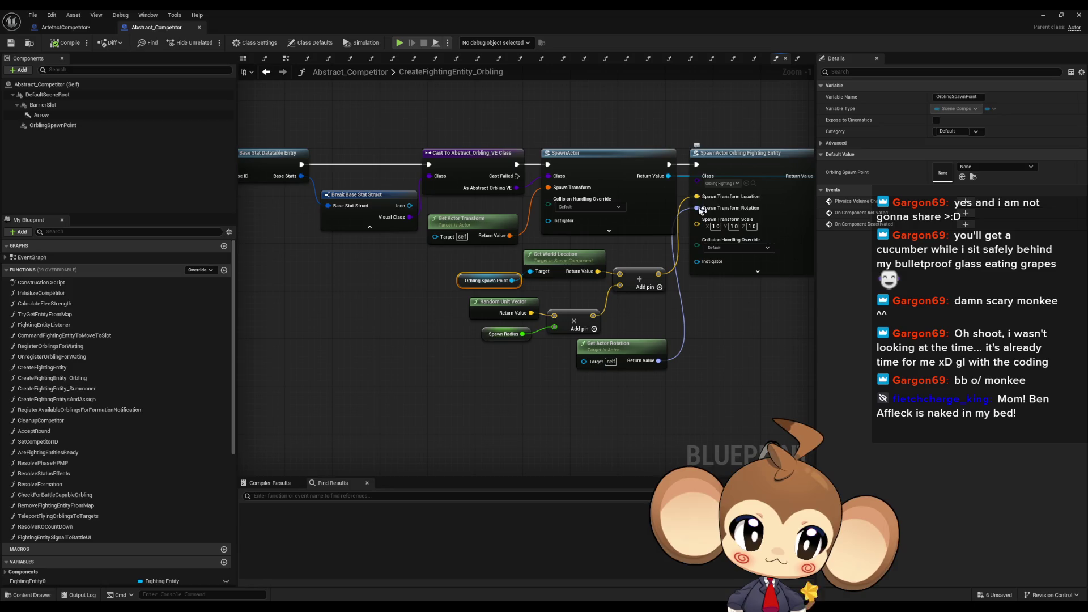
pyautogui.click(65, 27)
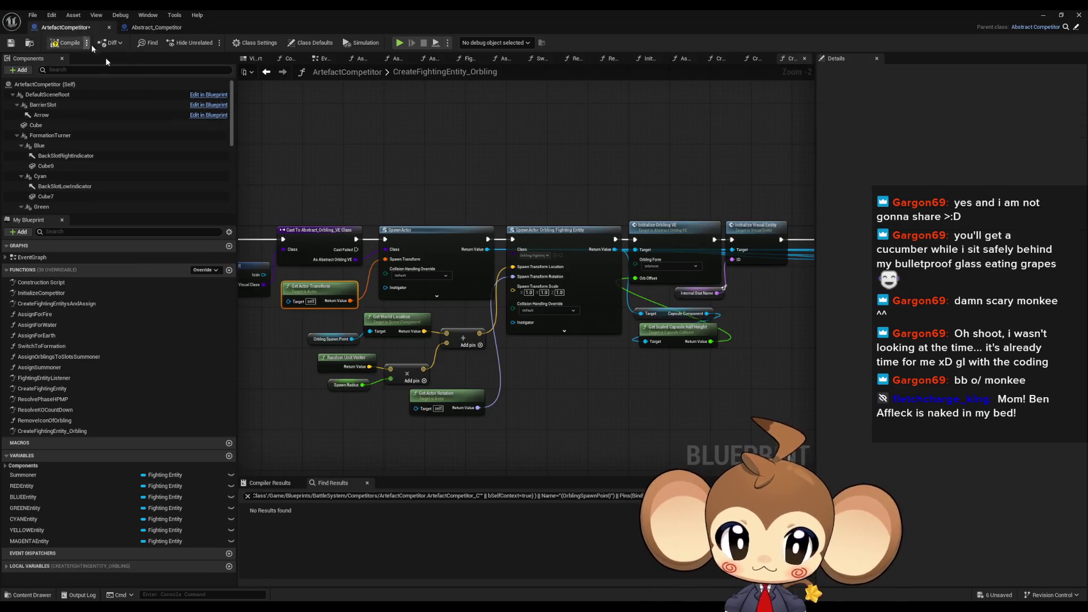
pyautogui.scroll(1, 343, 323)
pyautogui.moveTo(342, 324); pyautogui.dragTo(530, 361)
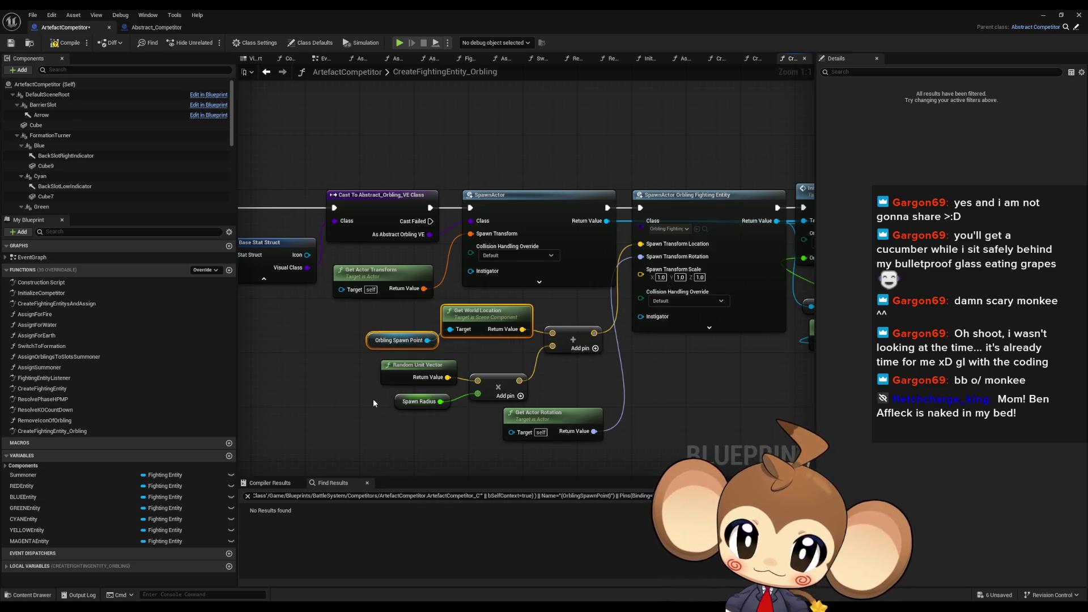
# Check Break Base Stat Struct's pin options, then minimize the Blueprint editor to reveal the level editor
pyautogui.moveTo(373, 399); pyautogui.dragTo(565, 338)
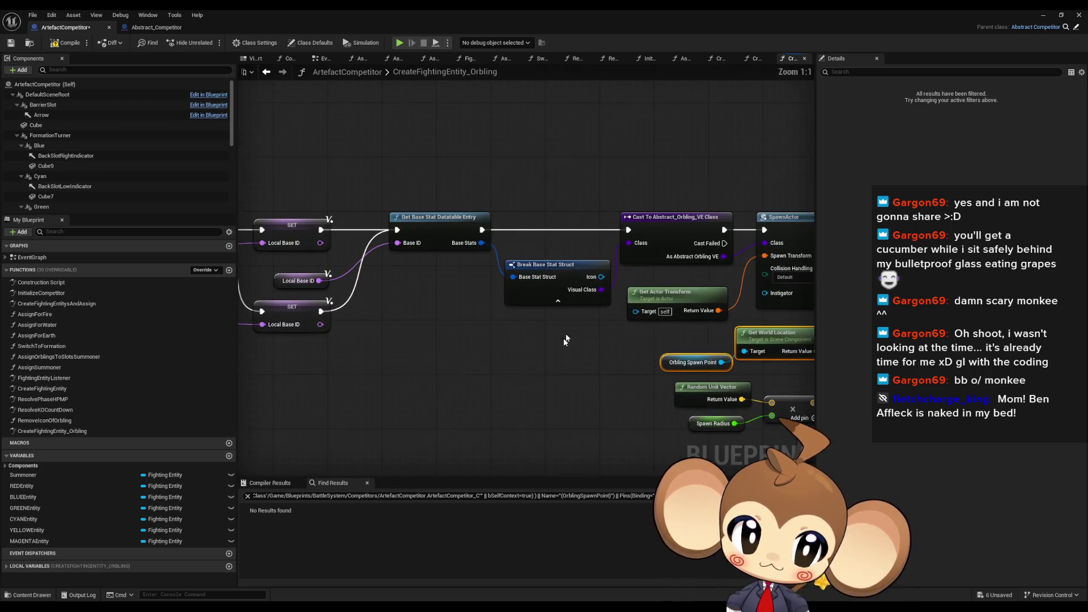
pyautogui.click(560, 273)
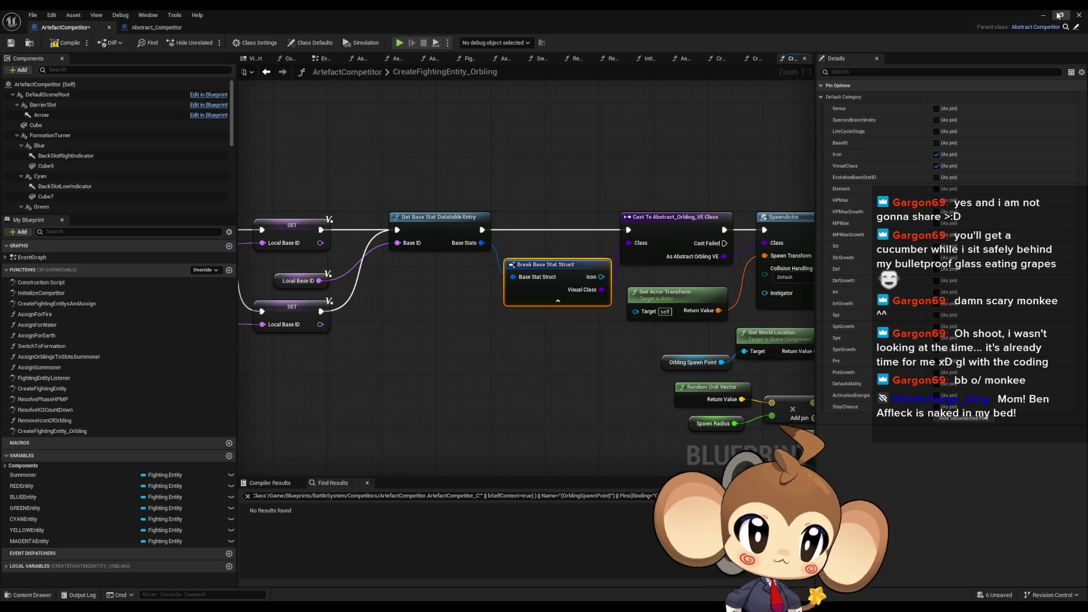
pyautogui.click(1043, 16)
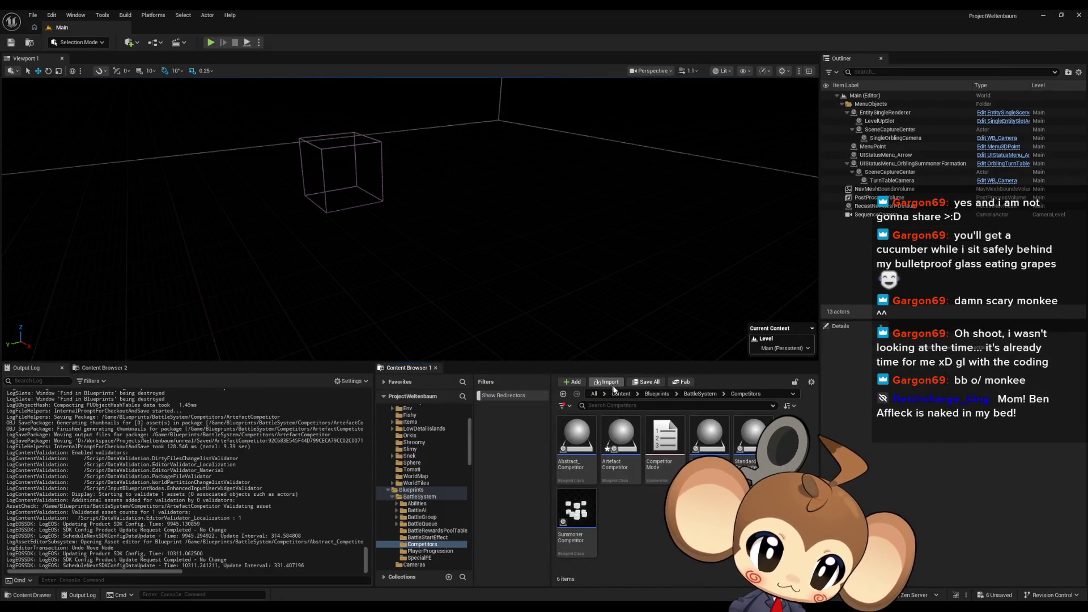
# Browse the Stats, PresetStats and IntroHelpers folders, opening and closing IS_IntroHelper_BLUE
pyautogui.click(656, 394)
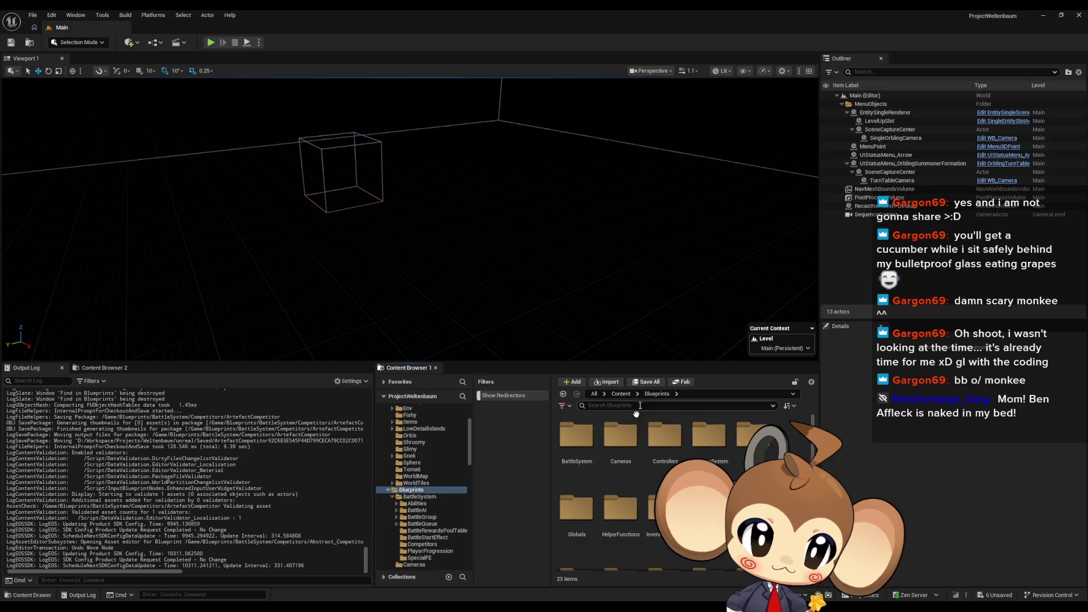
pyautogui.scroll(-5, 584, 525)
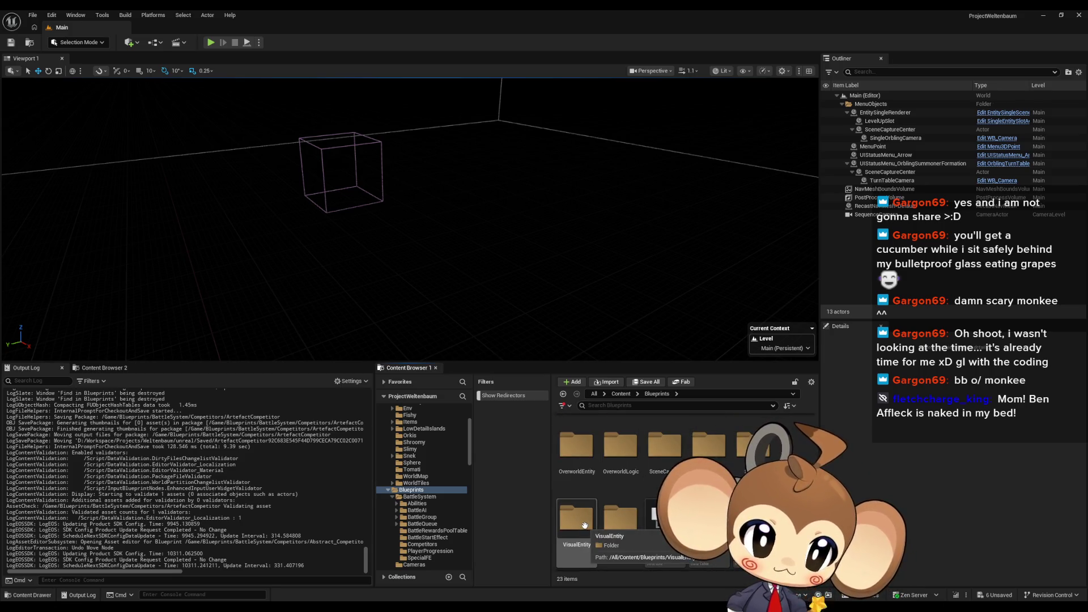
pyautogui.doubleClick(697, 453)
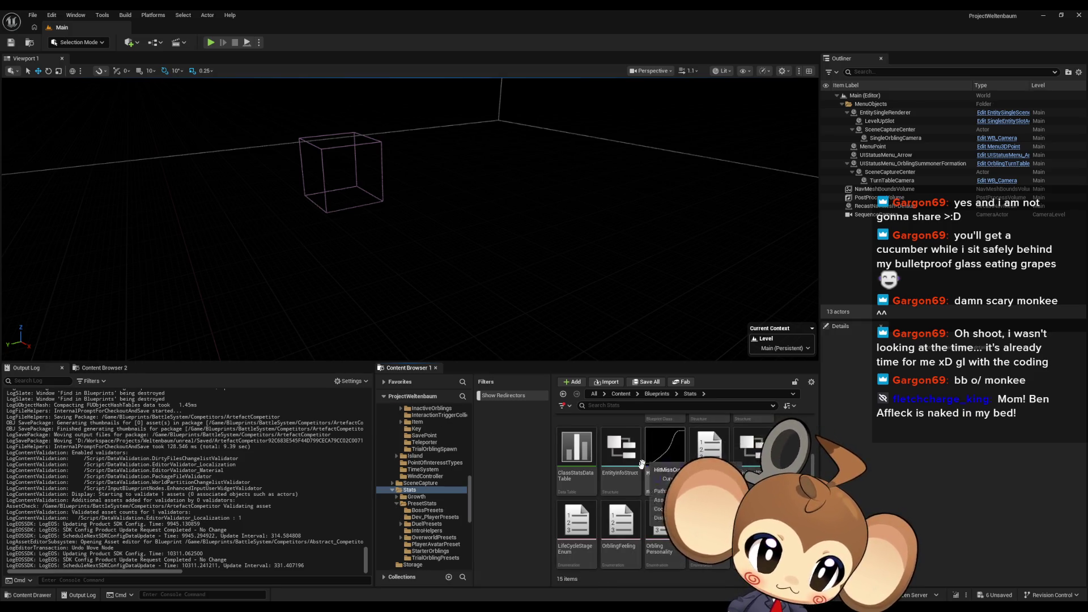
pyautogui.scroll(3, 652, 453)
pyautogui.doubleClick(626, 442)
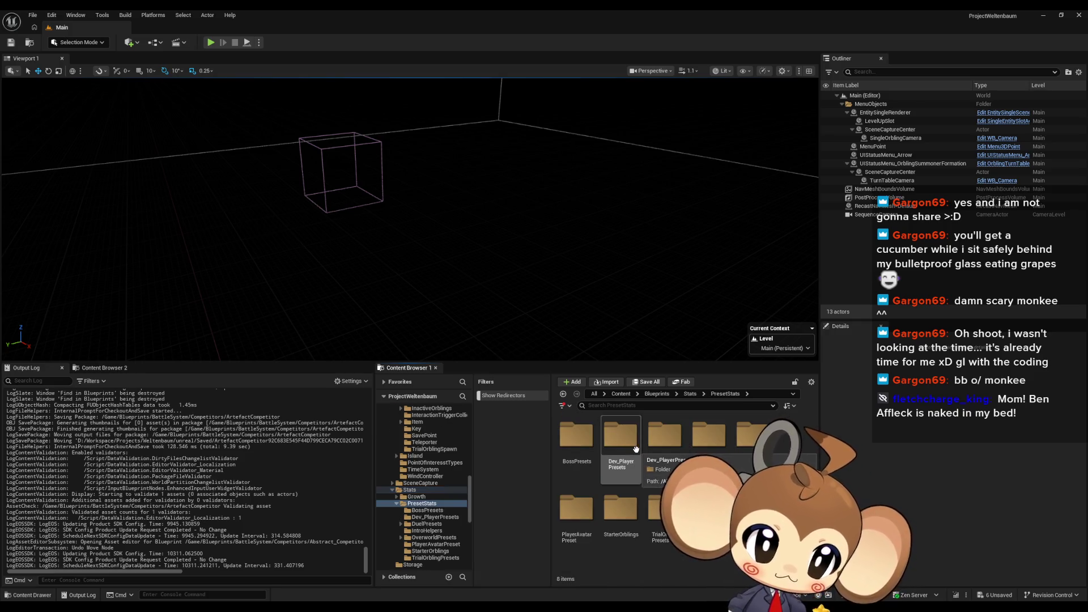
pyautogui.doubleClick(624, 444)
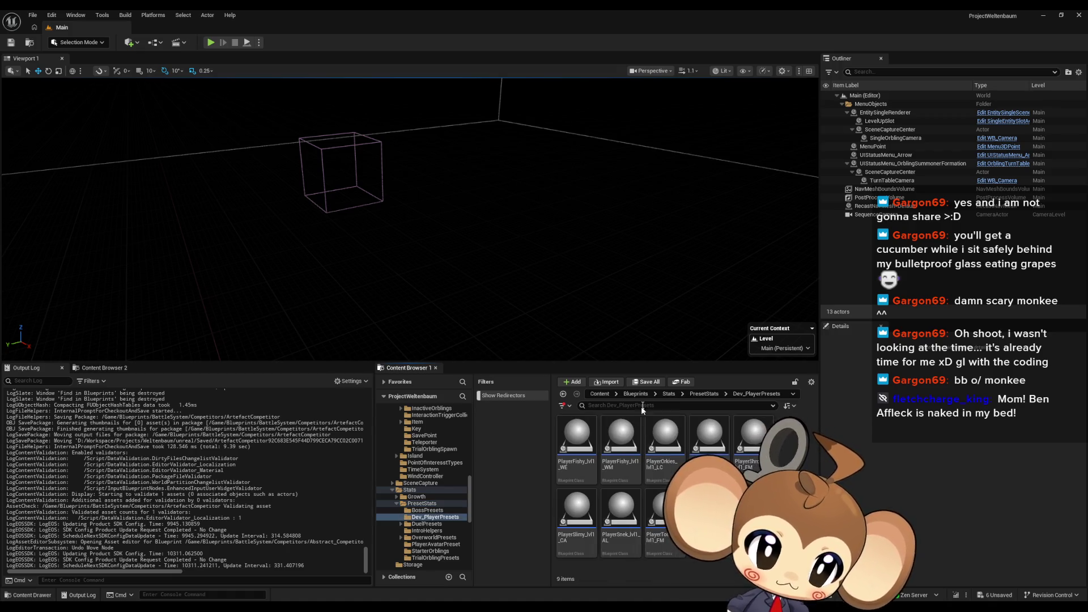
pyautogui.hotkey('alt', 'Left')
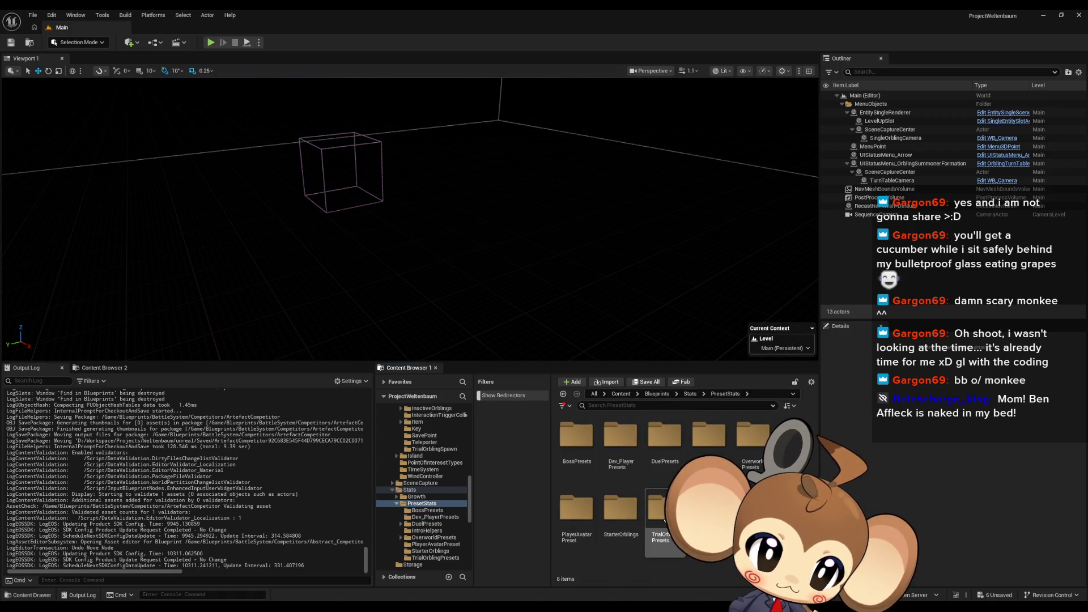
pyautogui.doubleClick(713, 450)
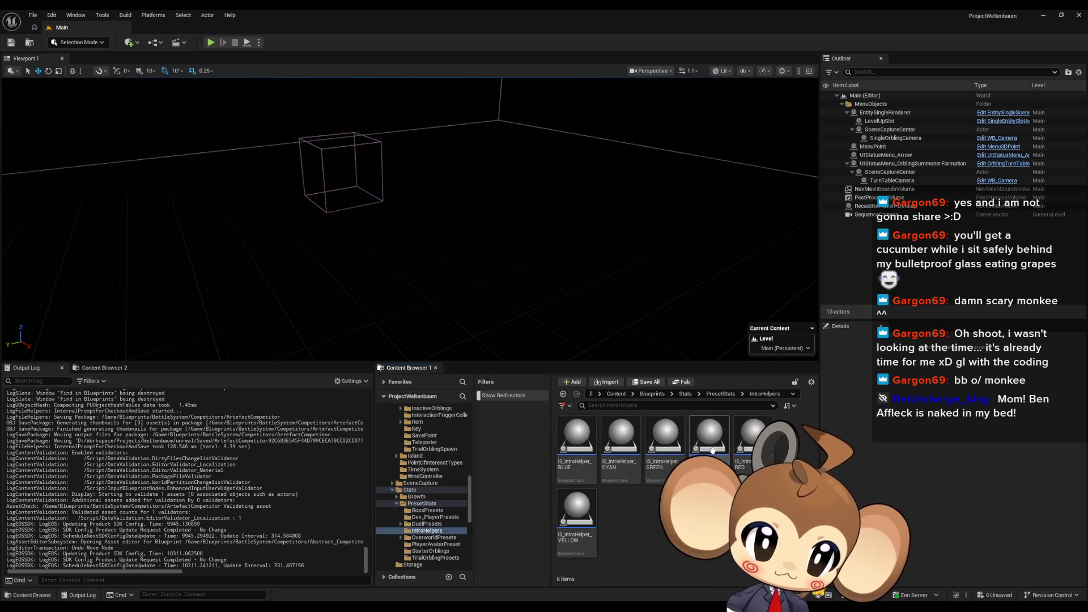
pyautogui.doubleClick(581, 441)
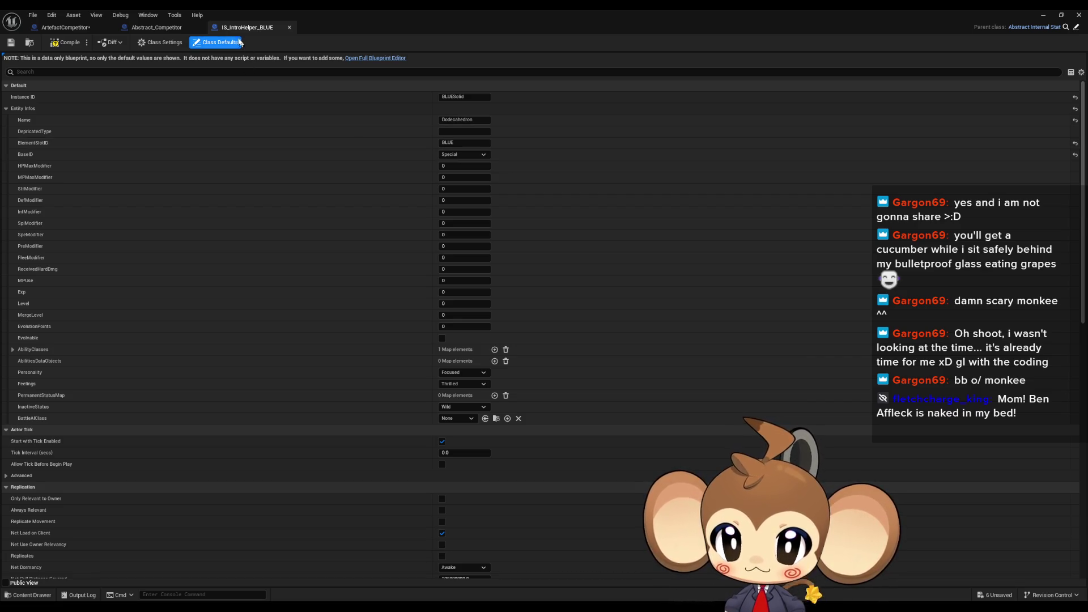
pyautogui.middleClick(257, 26)
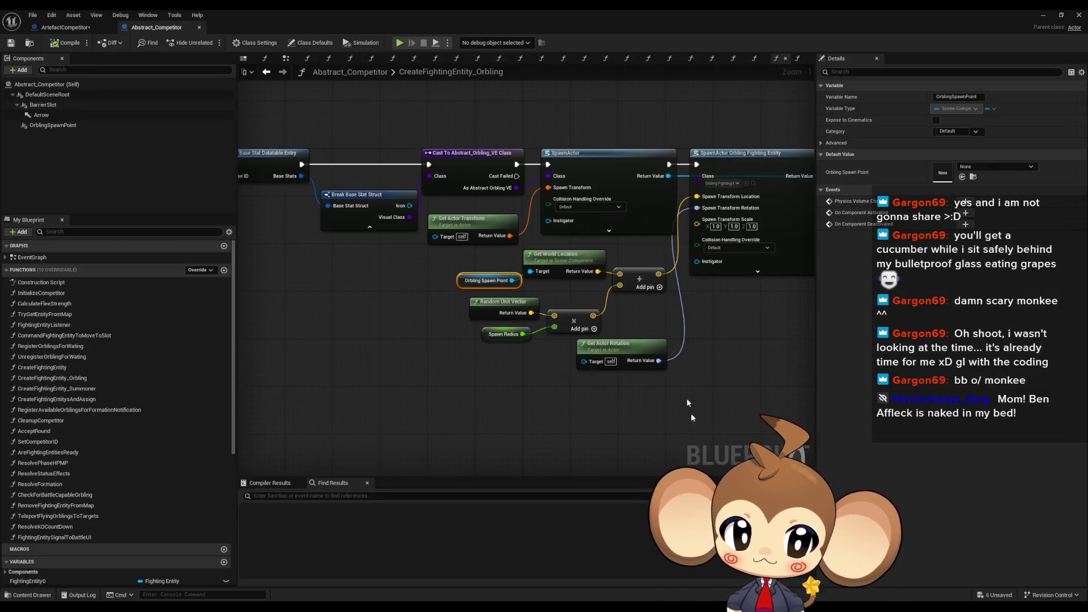
# Search 'ba' in the Blueprints folder and open OrblingBaseStat full-screen
pyautogui.doubleClick(582, 11)
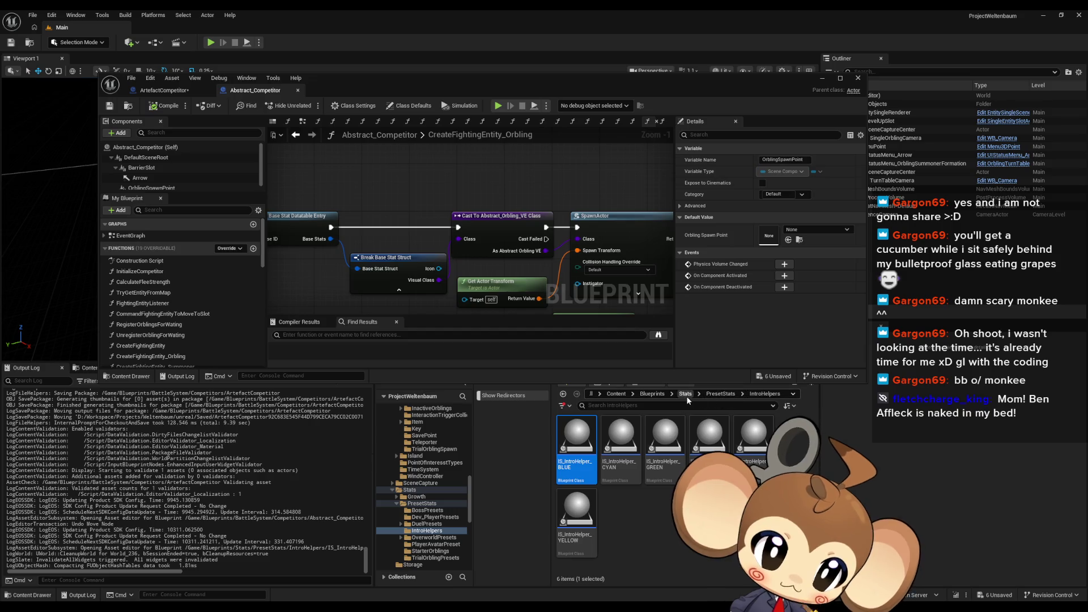
pyautogui.click(685, 394)
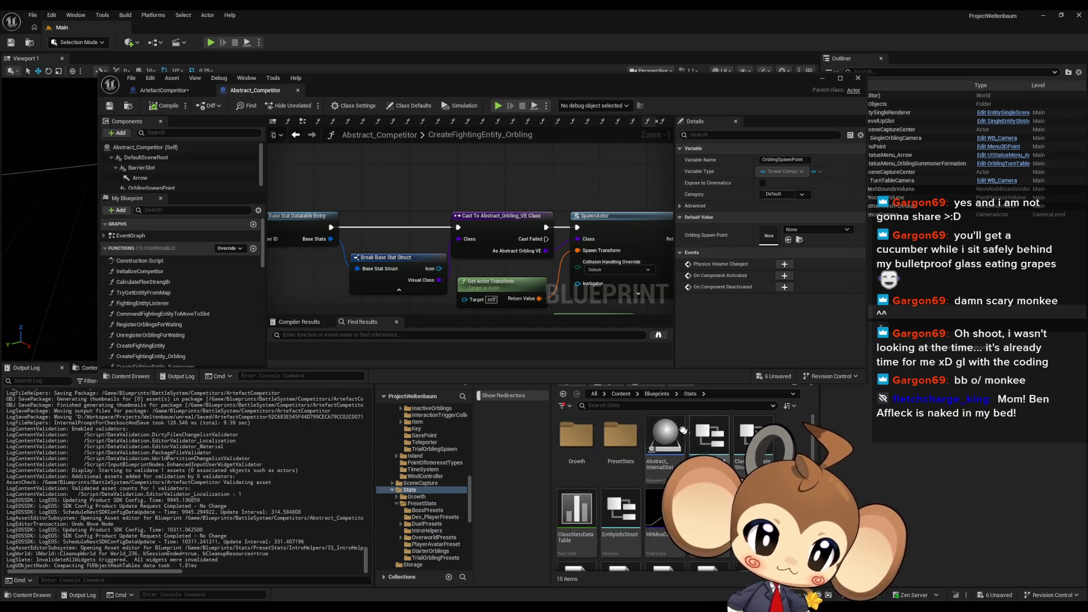
pyautogui.click(657, 393)
pyautogui.write('base')
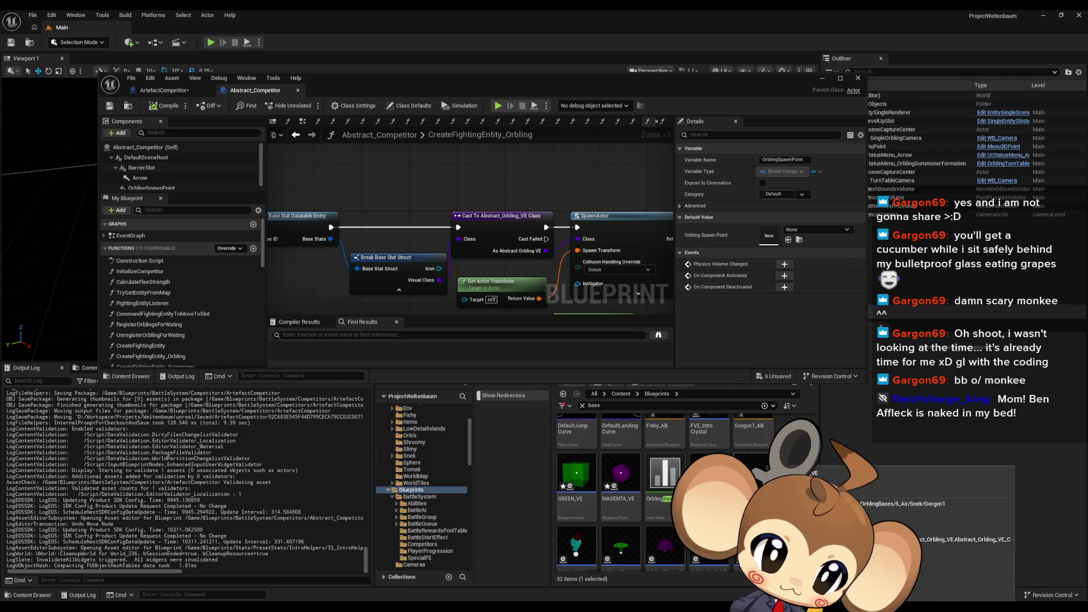
pyautogui.doubleClick(665, 487)
pyautogui.doubleClick(373, 76)
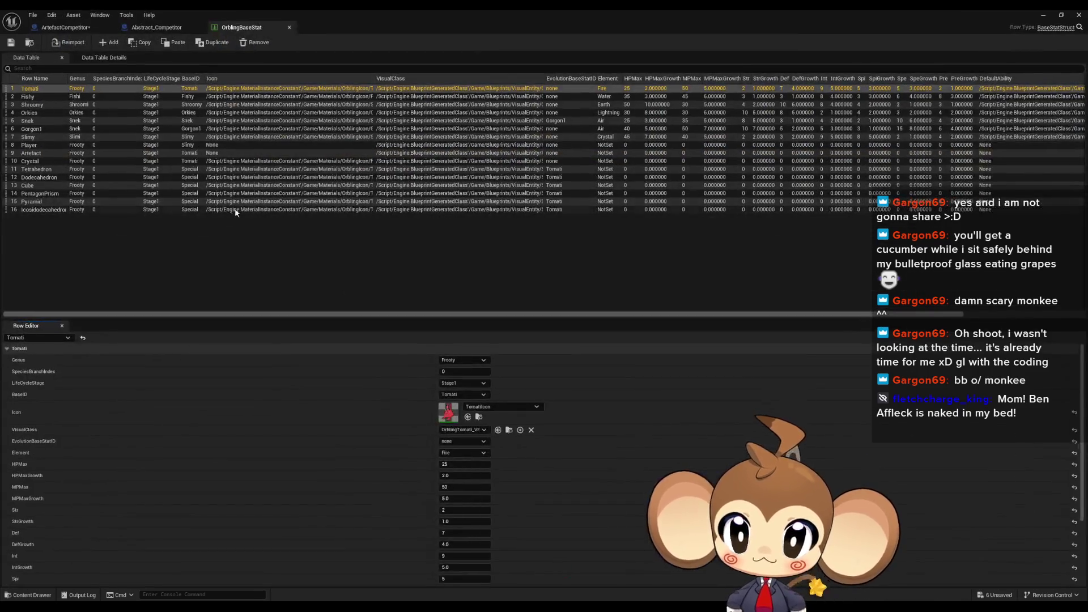
# Set elements: Tetrahedron to Fire, Dodecahedron to Water, Cube to Earth
pyautogui.click(35, 163)
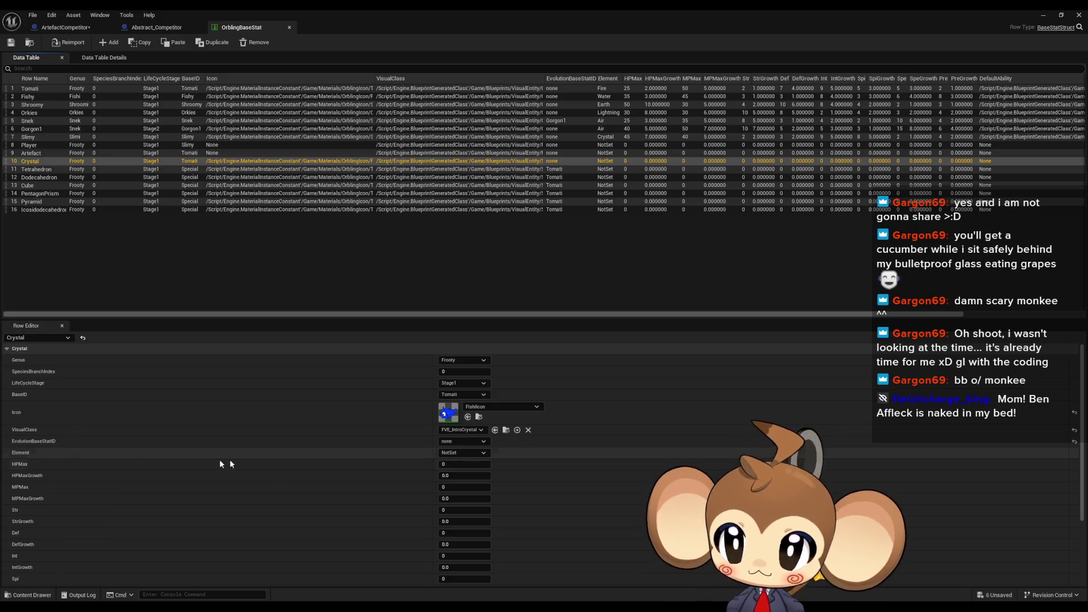
pyautogui.click(38, 170)
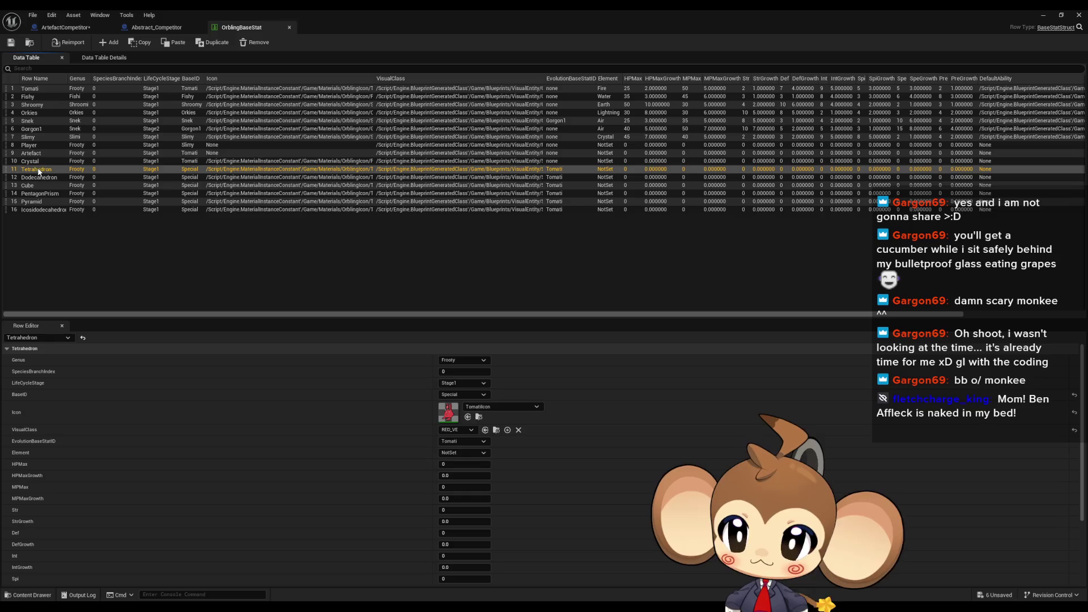
pyautogui.click(462, 453)
pyautogui.click(460, 470)
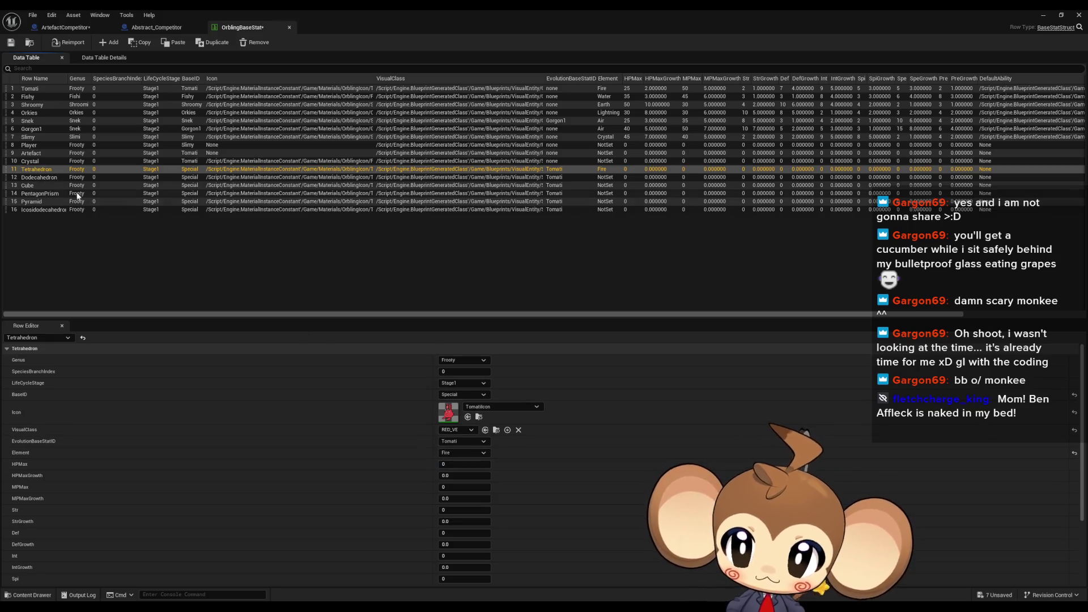
pyautogui.click(44, 178)
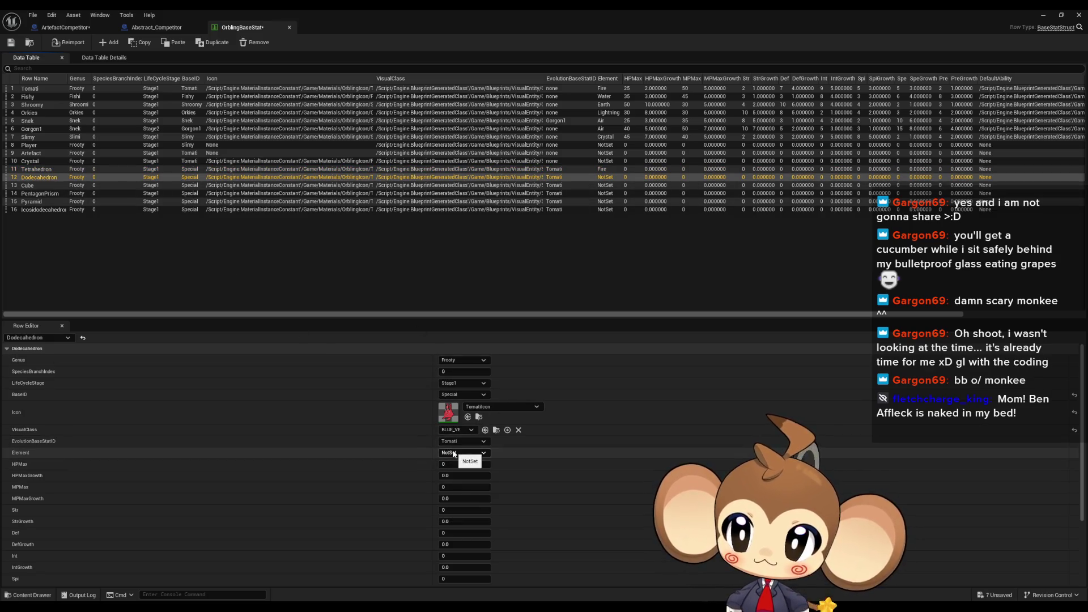
pyautogui.click(461, 454)
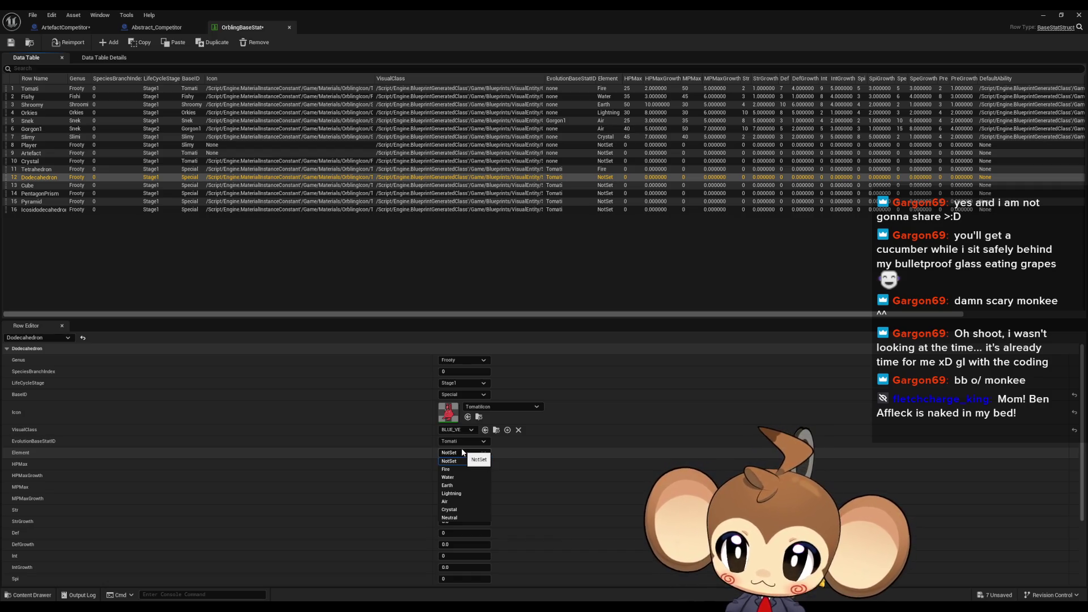
pyautogui.click(448, 478)
pyautogui.click(57, 186)
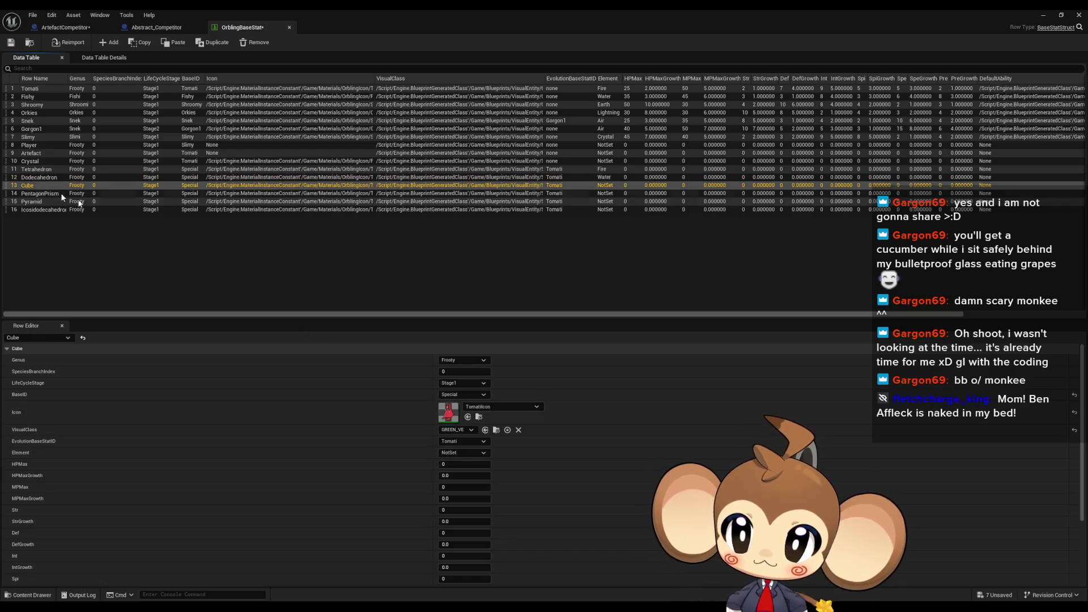
pyautogui.click(461, 452)
pyautogui.click(448, 488)
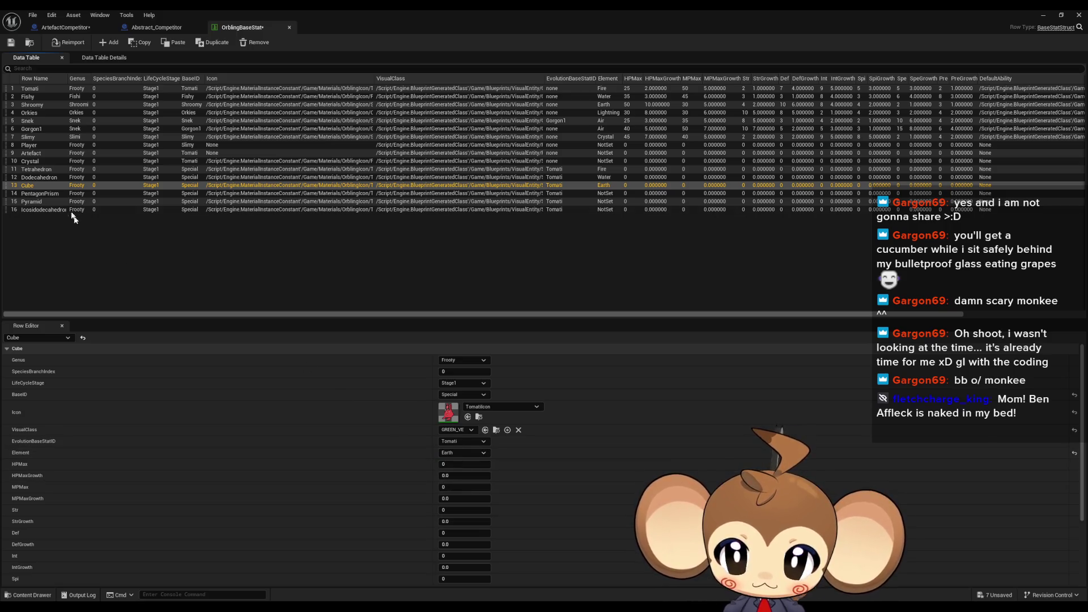
# Set elements: PentagonPrism to Lightning, Pyramid to Air, Icosidodecahedron to Crystal
pyautogui.click(35, 194)
pyautogui.click(461, 453)
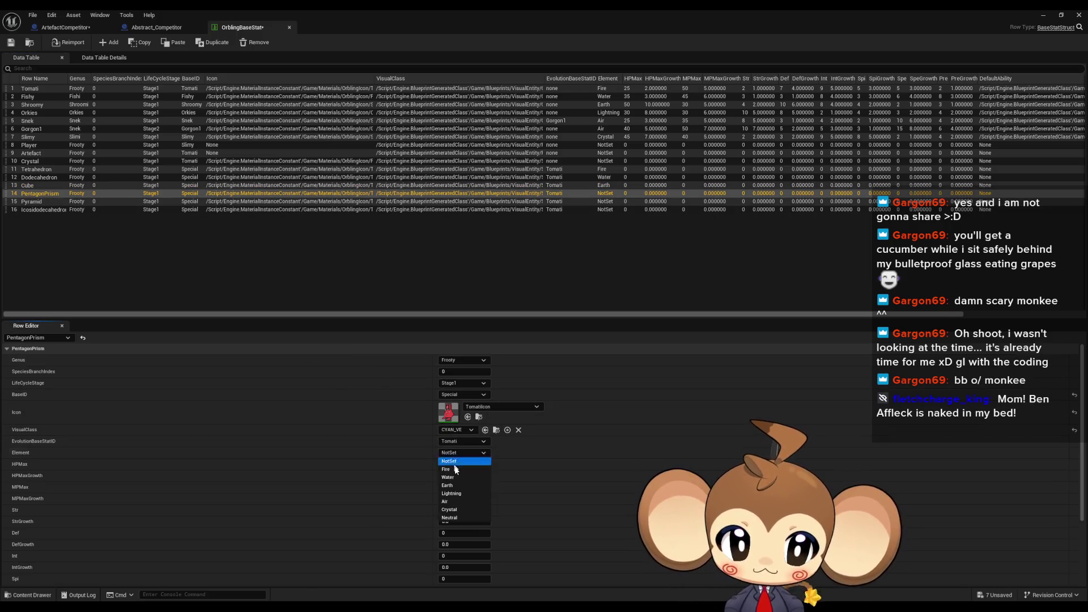
pyautogui.click(454, 494)
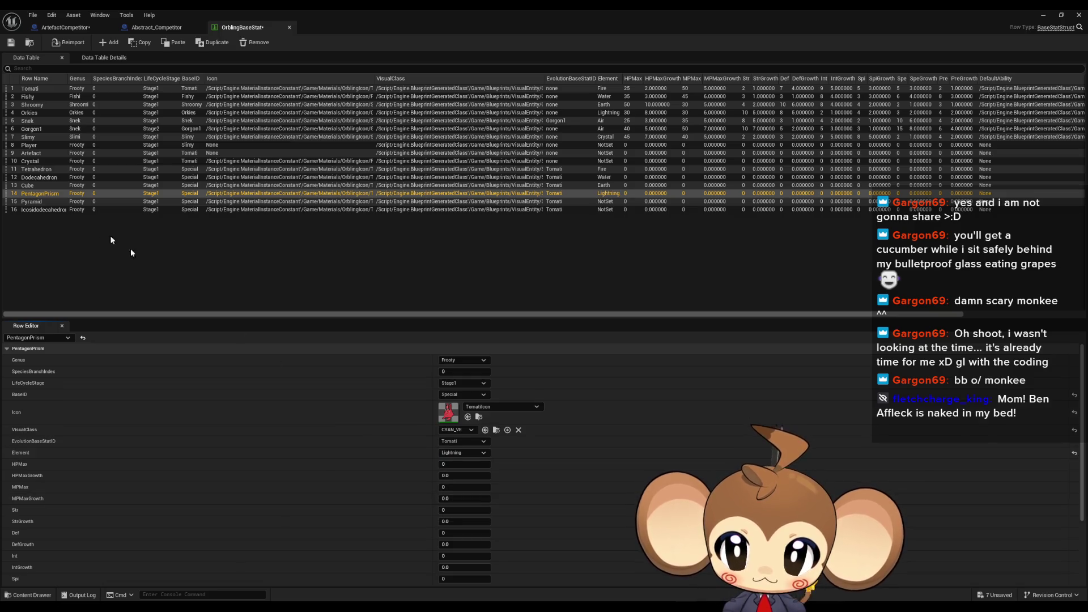
pyautogui.click(43, 202)
pyautogui.click(461, 453)
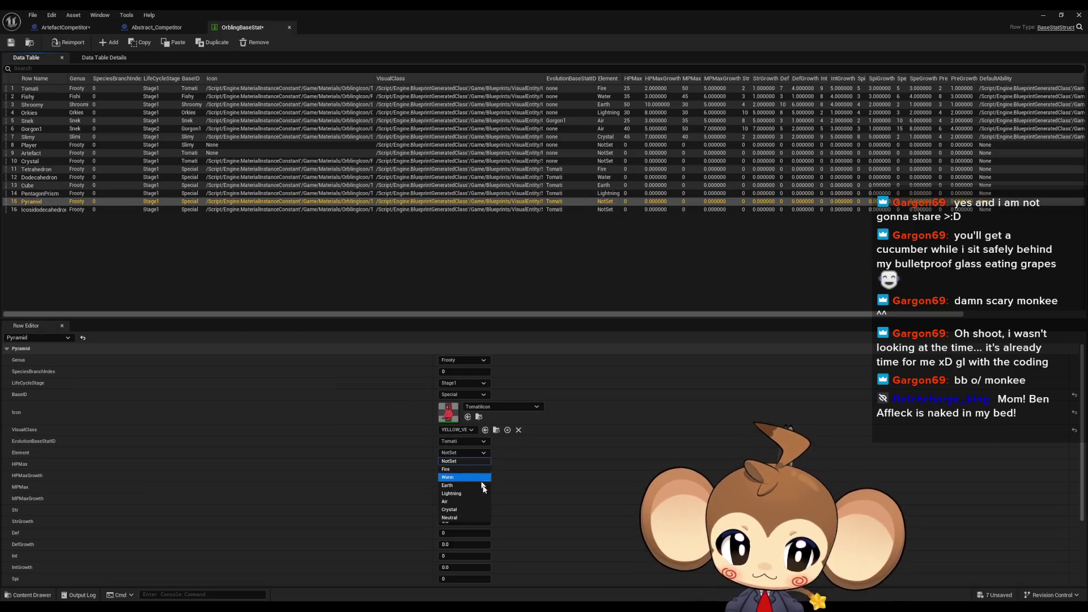
pyautogui.click(460, 501)
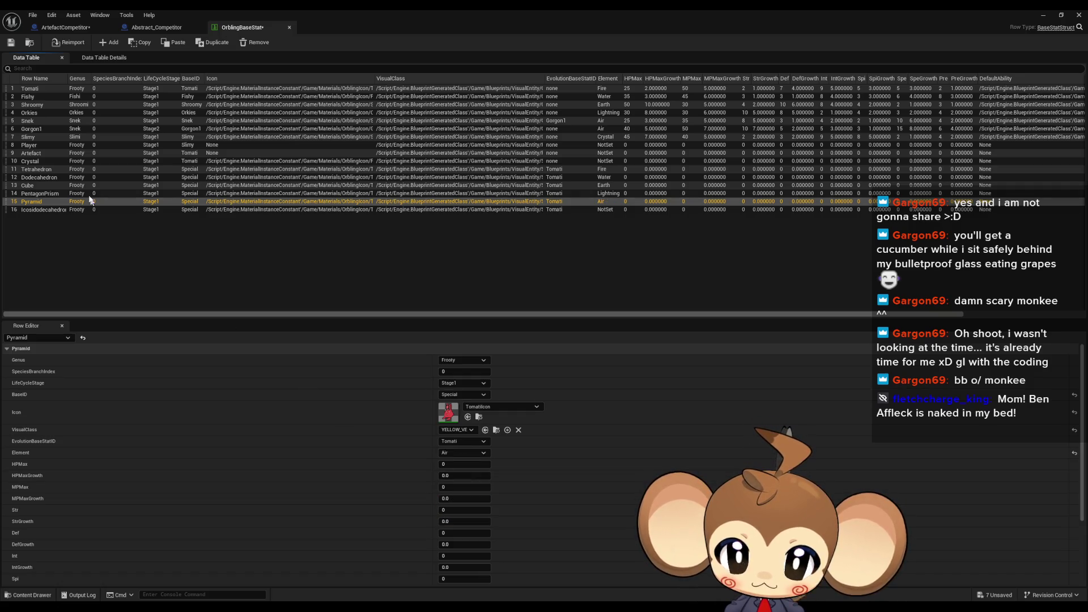
pyautogui.click(39, 209)
pyautogui.click(461, 453)
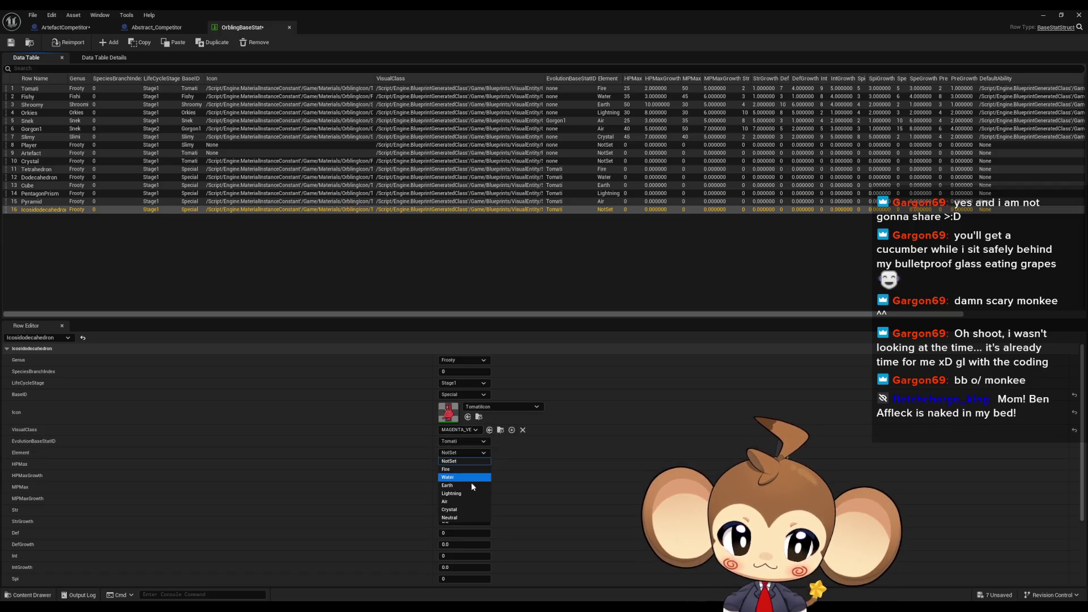
pyautogui.click(457, 510)
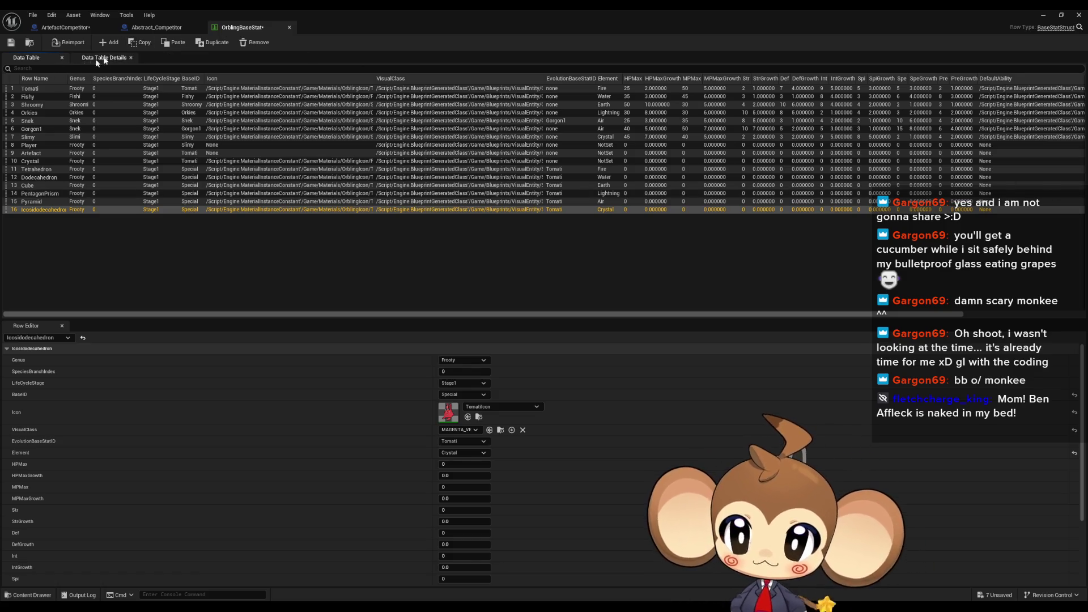
pyautogui.click(59, 29)
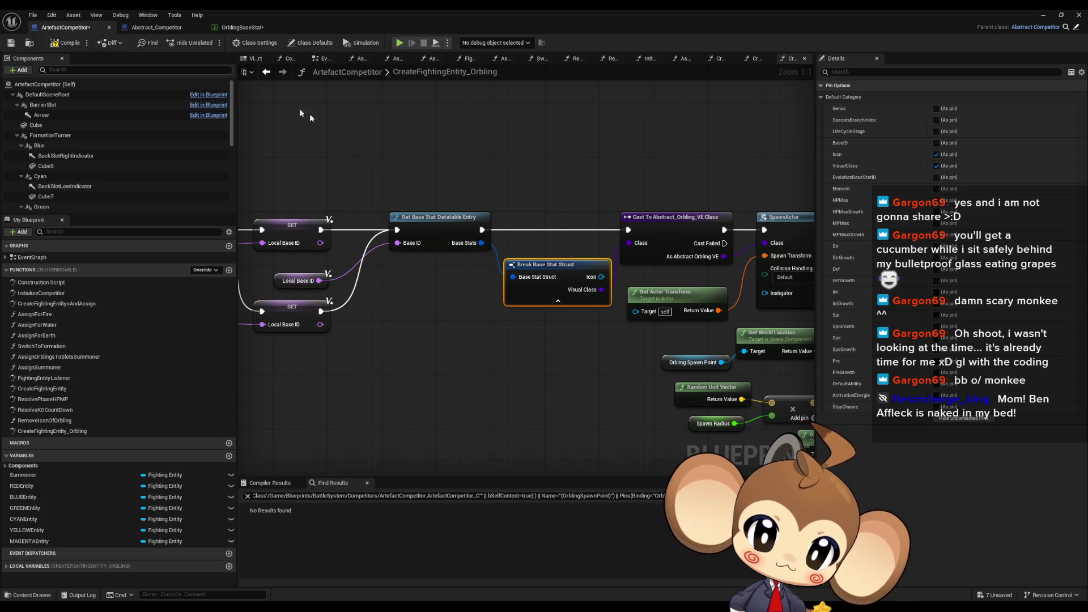
# Tick Element 'As pin' so Break Base Stat Struct outputs Element alongside Icon and Visual Class
pyautogui.moveTo(556, 315); pyautogui.dragTo(460, 292)
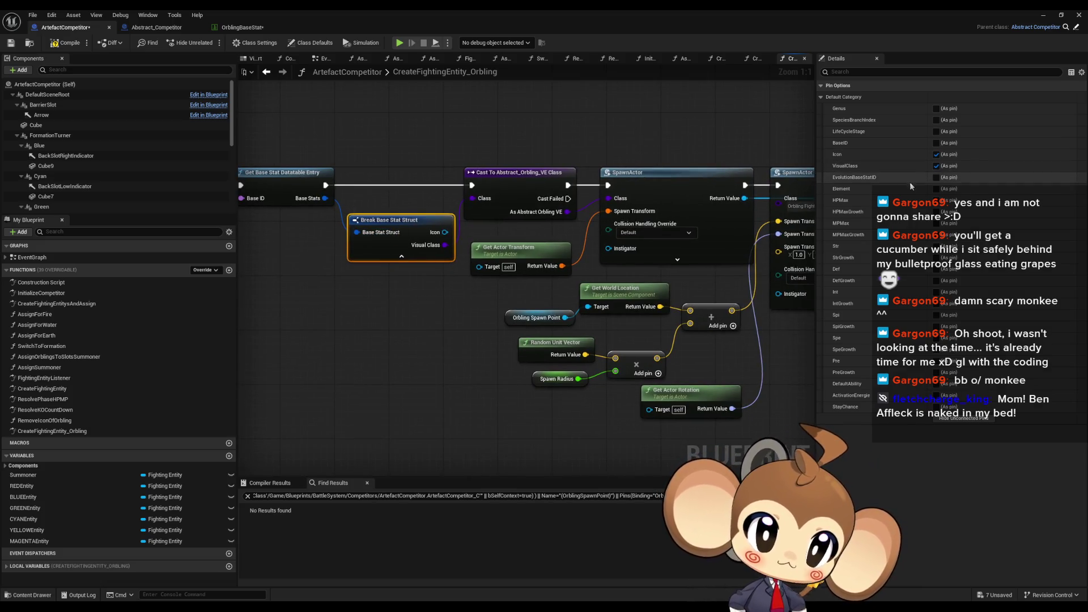
pyautogui.click(937, 189)
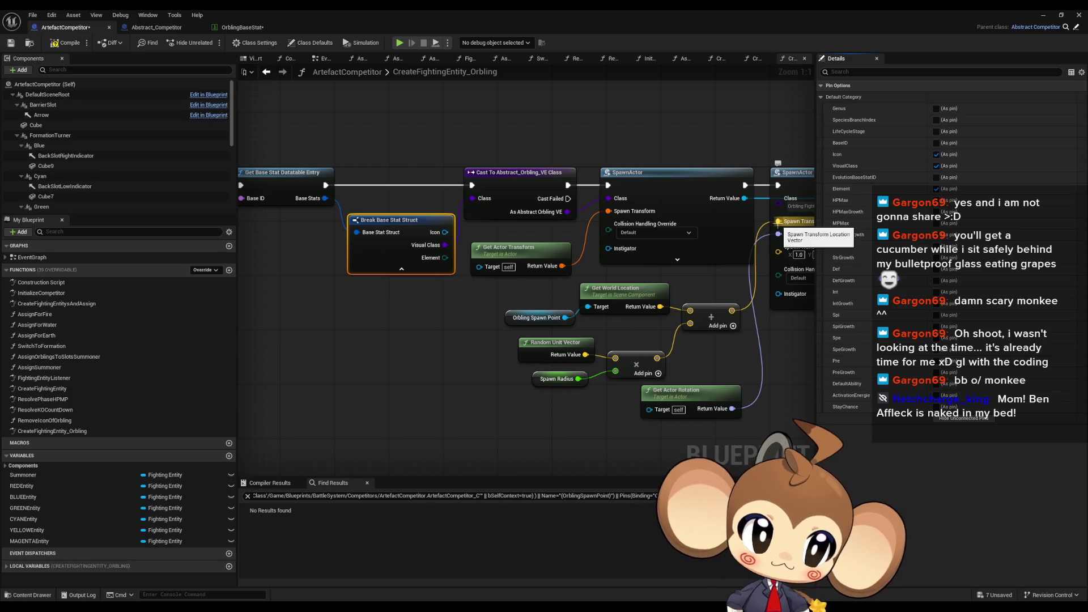
pyautogui.moveTo(778, 221)
pyautogui.mouseDown()
pyautogui.moveTo(776, 368)
pyautogui.moveTo(772, 356)
pyautogui.mouseUp()
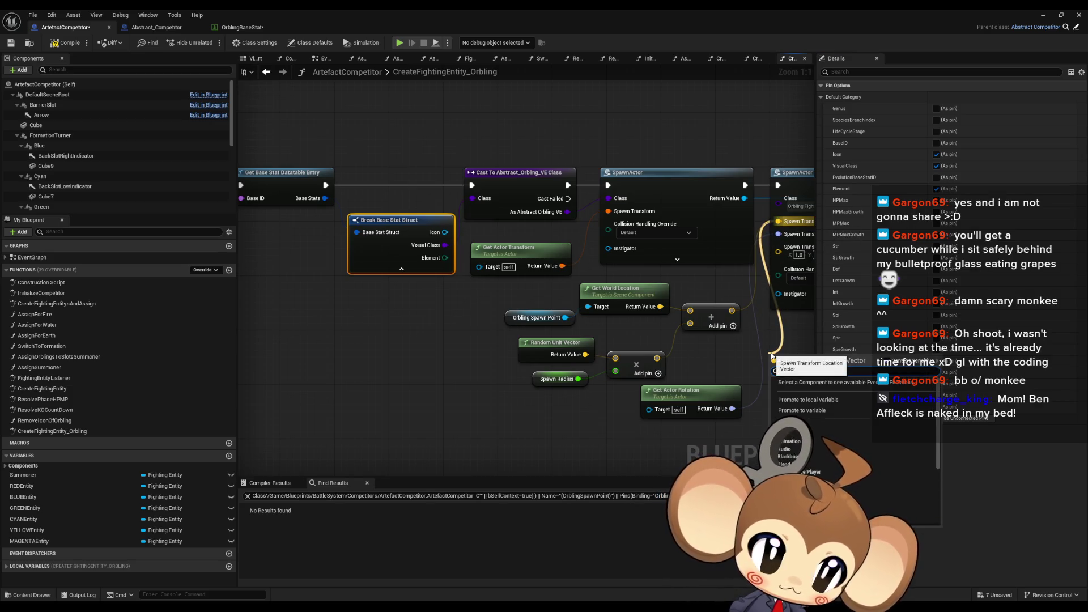
pyautogui.press('Escape')
pyautogui.moveTo(816, 209)
pyautogui.mouseDown()
pyautogui.moveTo(439, 203)
pyautogui.moveTo(302, 215)
pyautogui.mouseUp()
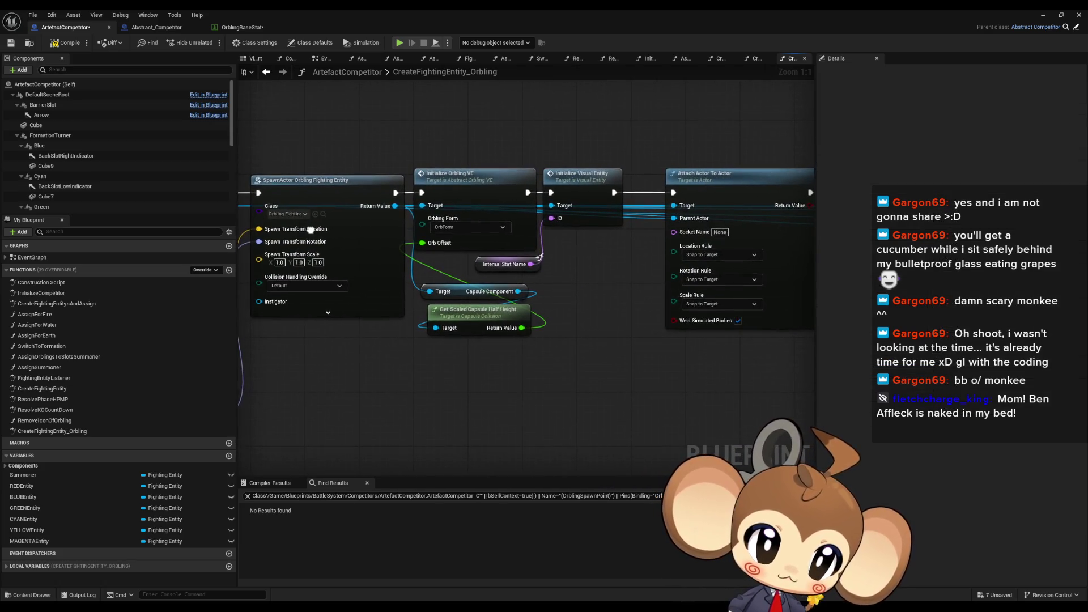
# Reposition Attach Actor To Actor beside Initialize Visual Entity
pyautogui.scroll(-3, 678, 224)
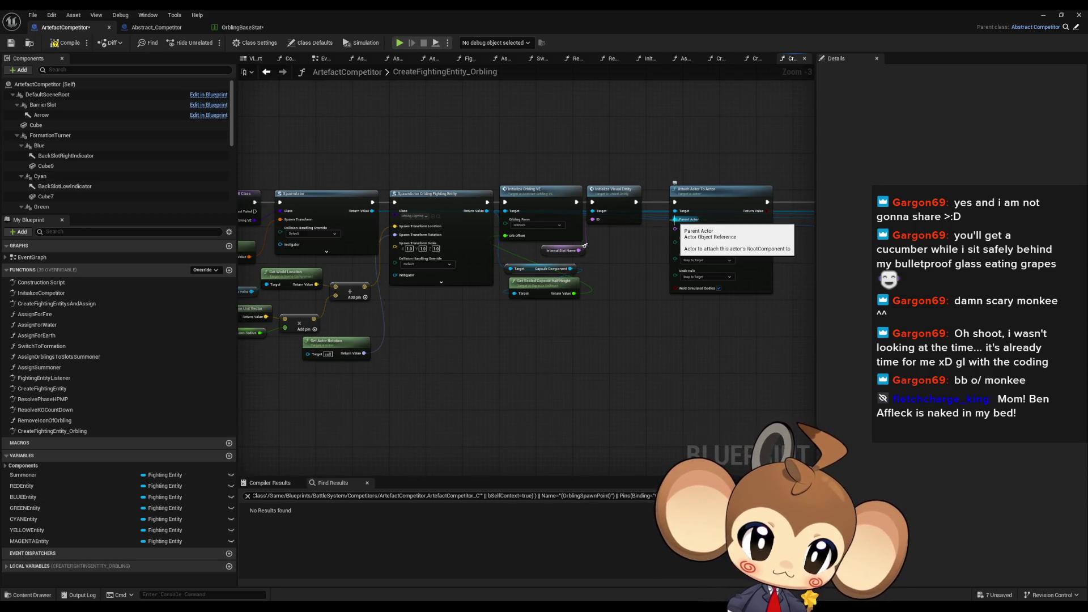
pyautogui.scroll(1, 674, 219)
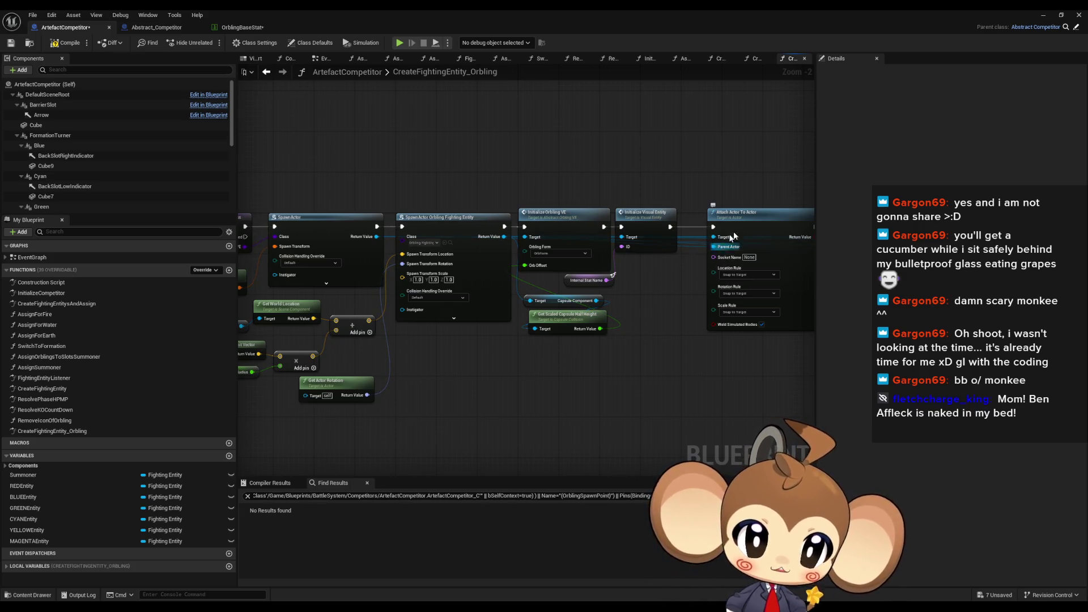
pyautogui.moveTo(699, 260)
pyautogui.mouseDown()
pyautogui.moveTo(627, 135)
pyautogui.moveTo(477, 105)
pyautogui.moveTo(545, 109)
pyautogui.mouseUp()
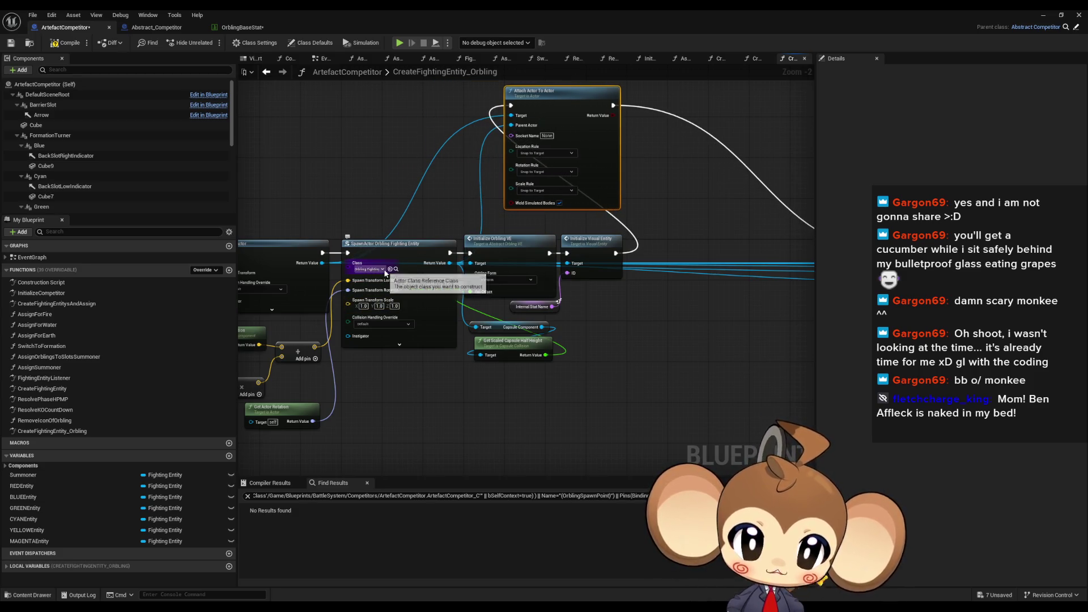
pyautogui.moveTo(519, 161); pyautogui.dragTo(649, 167)
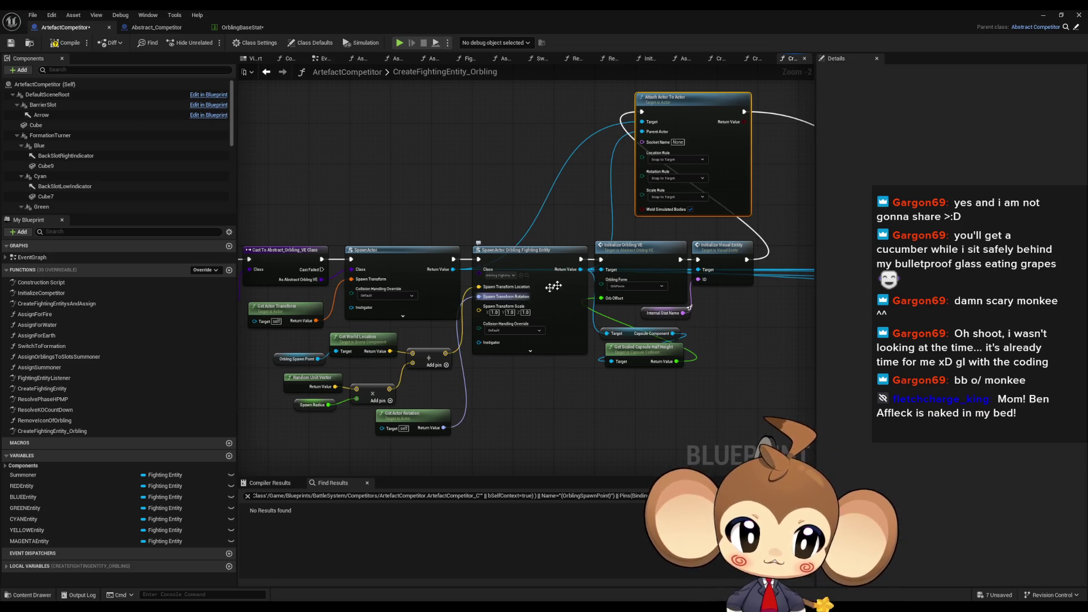
pyautogui.moveTo(546, 116)
pyautogui.mouseDown()
pyautogui.moveTo(590, 146)
pyautogui.moveTo(705, 267)
pyautogui.moveTo(692, 264)
pyautogui.mouseUp()
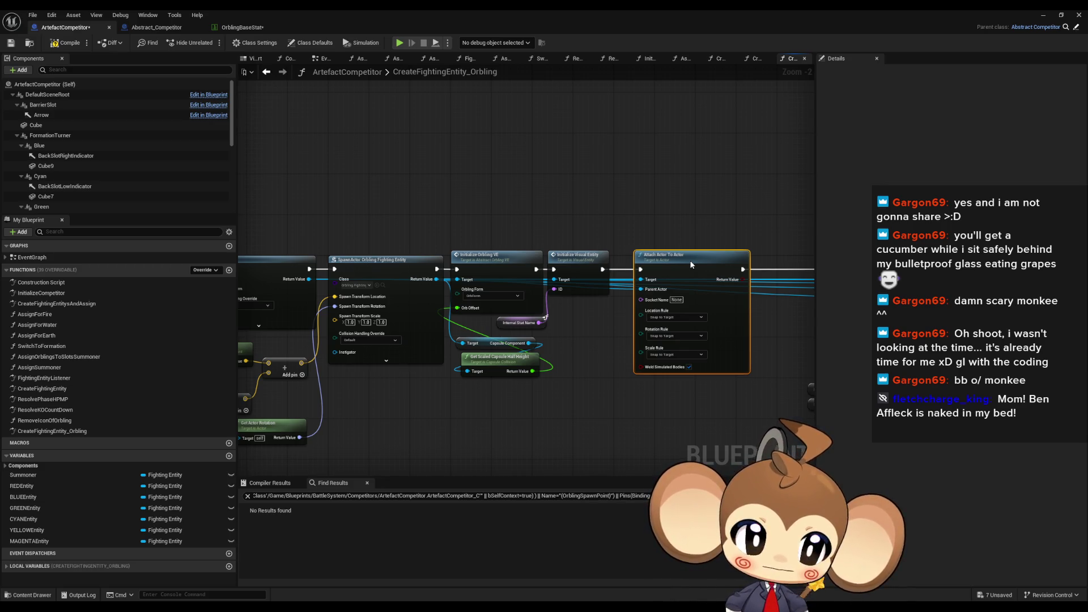
pyautogui.moveTo(692, 265); pyautogui.dragTo(687, 264)
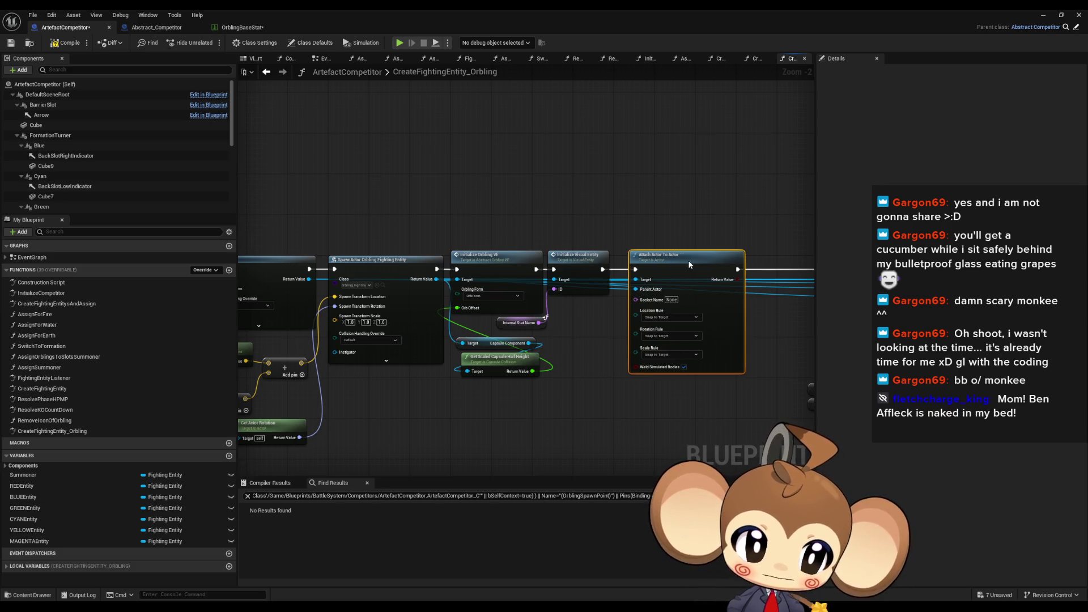
pyautogui.moveTo(682, 377)
pyautogui.mouseDown()
pyautogui.moveTo(545, 357)
pyautogui.moveTo(528, 367)
pyautogui.moveTo(565, 351)
pyautogui.mouseUp()
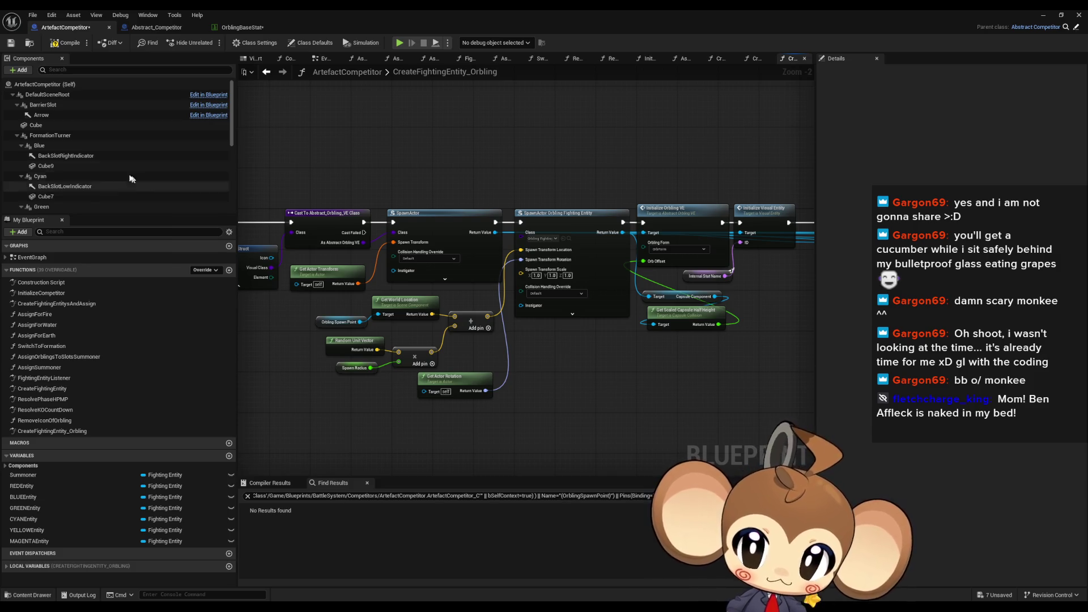
pyautogui.moveTo(326, 333)
pyautogui.mouseDown()
pyautogui.moveTo(370, 325)
pyautogui.moveTo(405, 282)
pyautogui.moveTo(450, 265)
pyautogui.mouseUp()
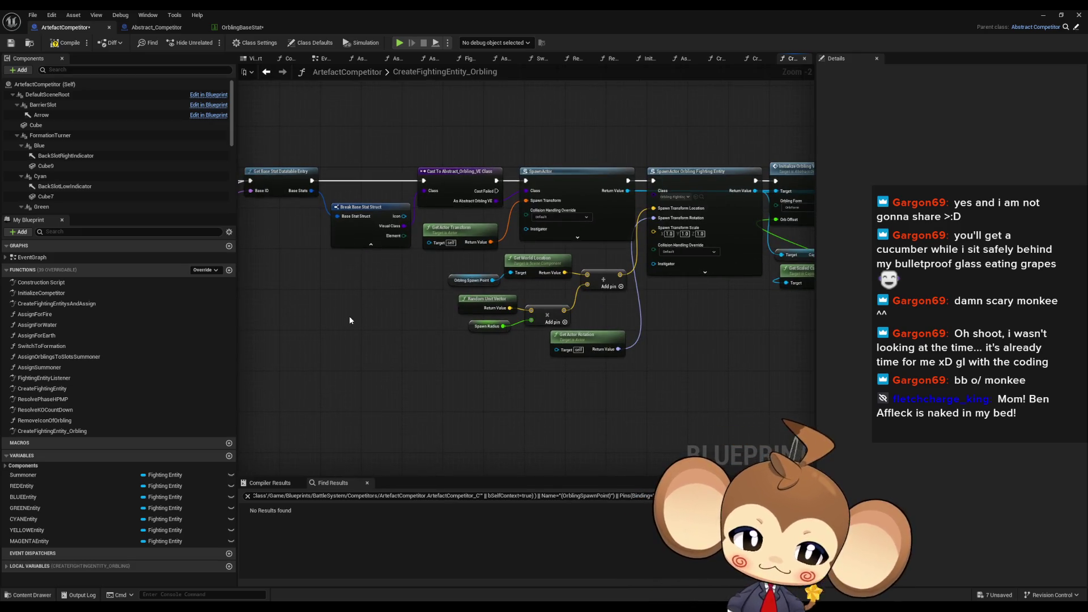
# Break the wire into SpawnActor's Spawn Transform Location pin
pyautogui.press('Home')
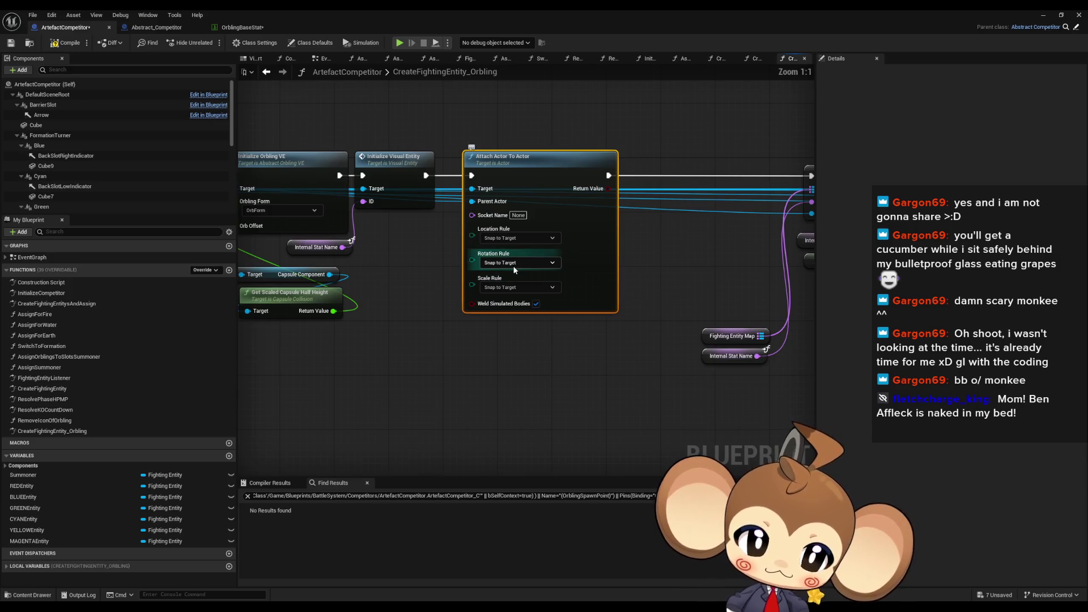
pyautogui.scroll(-4, 667, 280)
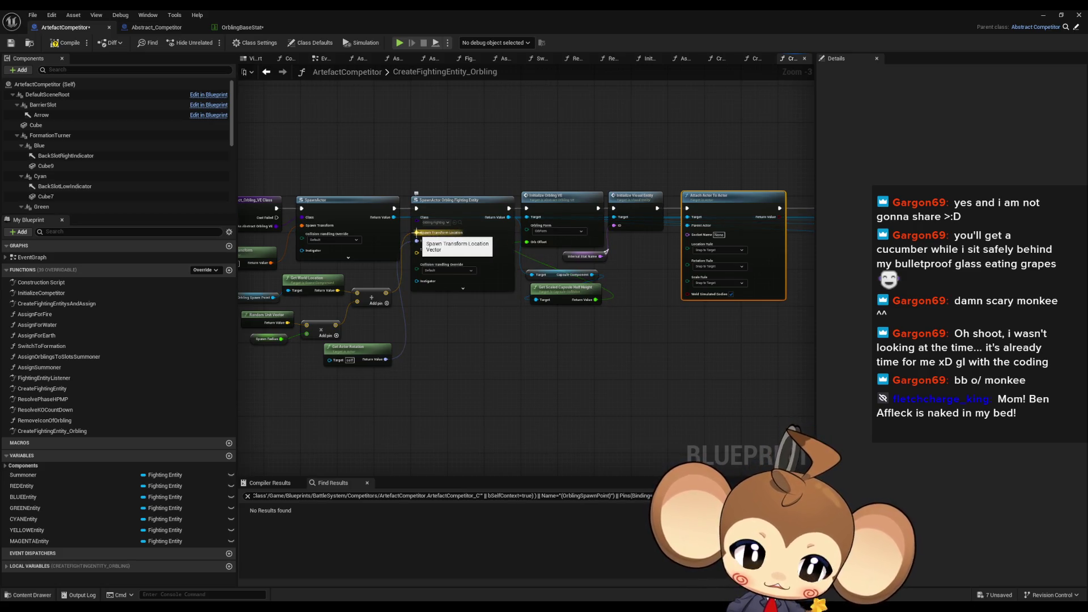
pyautogui.keyDown('alt'); pyautogui.click(417, 232); pyautogui.keyUp('alt')
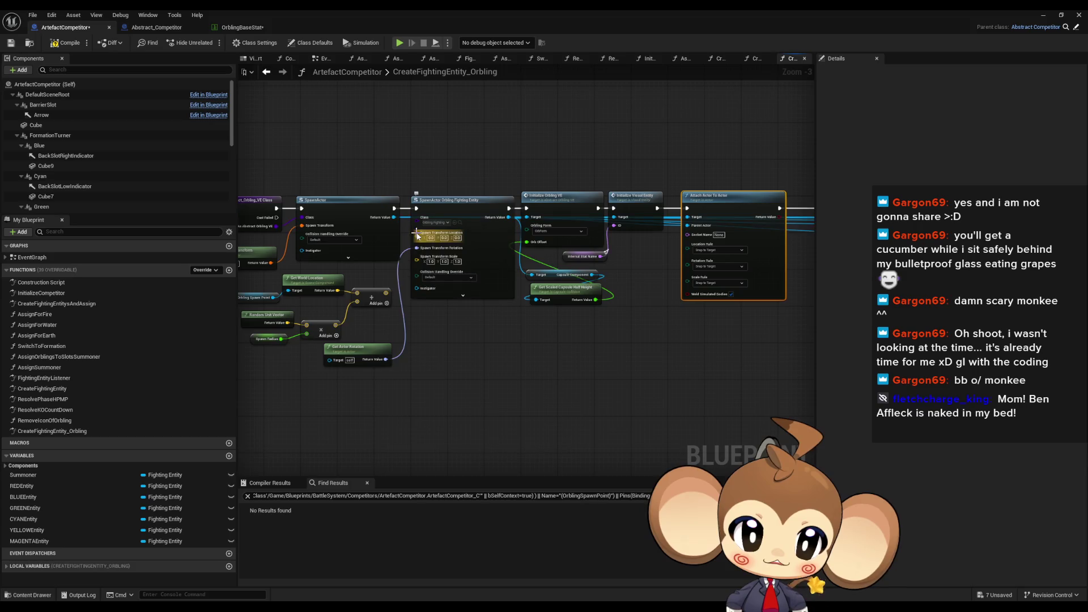
pyautogui.moveTo(412, 347)
pyautogui.mouseDown()
pyautogui.moveTo(524, 335)
pyautogui.moveTo(543, 344)
pyautogui.mouseUp()
# Drag from Element and search 'switch', undoing a mistaken Switch to Formation node
pyautogui.moveTo(321, 251); pyautogui.dragTo(354, 386)
pyautogui.write('swit')
pyautogui.press('Return')
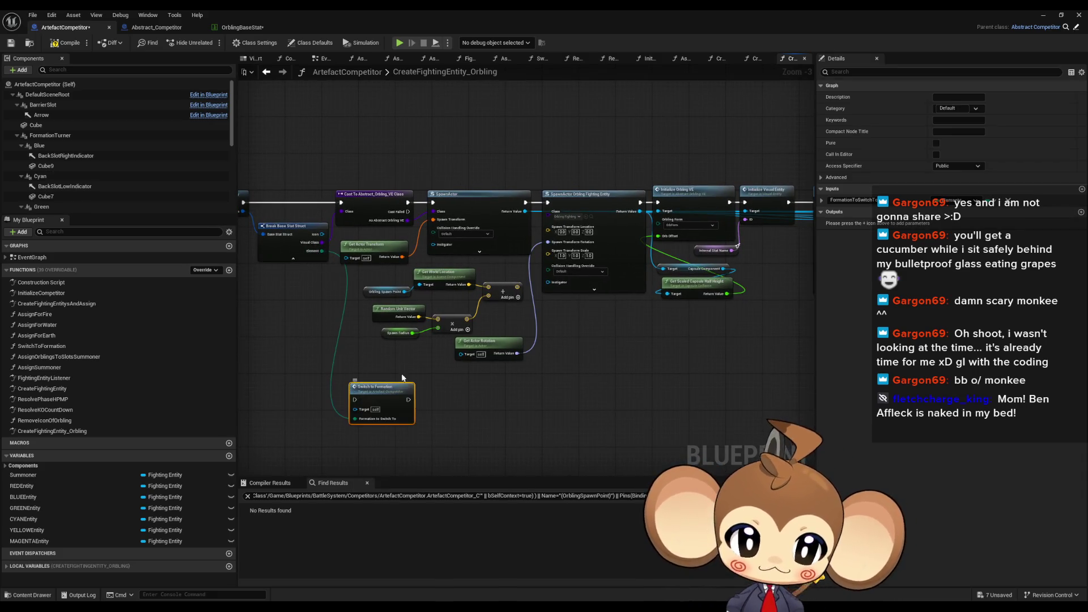
pyautogui.hotkey('ctrl', 'z')
pyautogui.moveTo(321, 251); pyautogui.dragTo(366, 355)
pyautogui.write('switch')
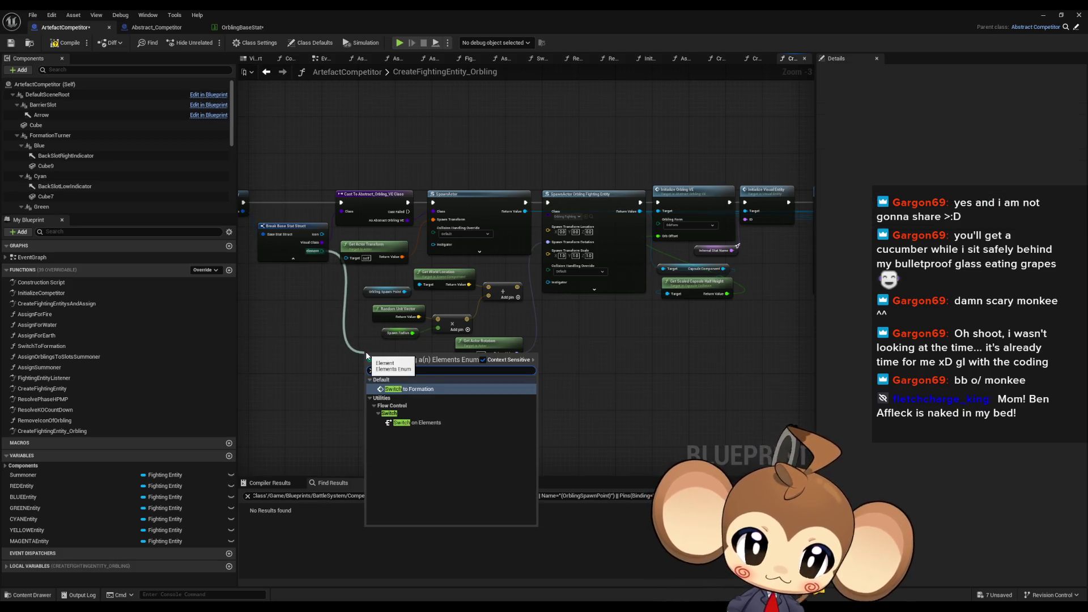
pyautogui.press('Return')
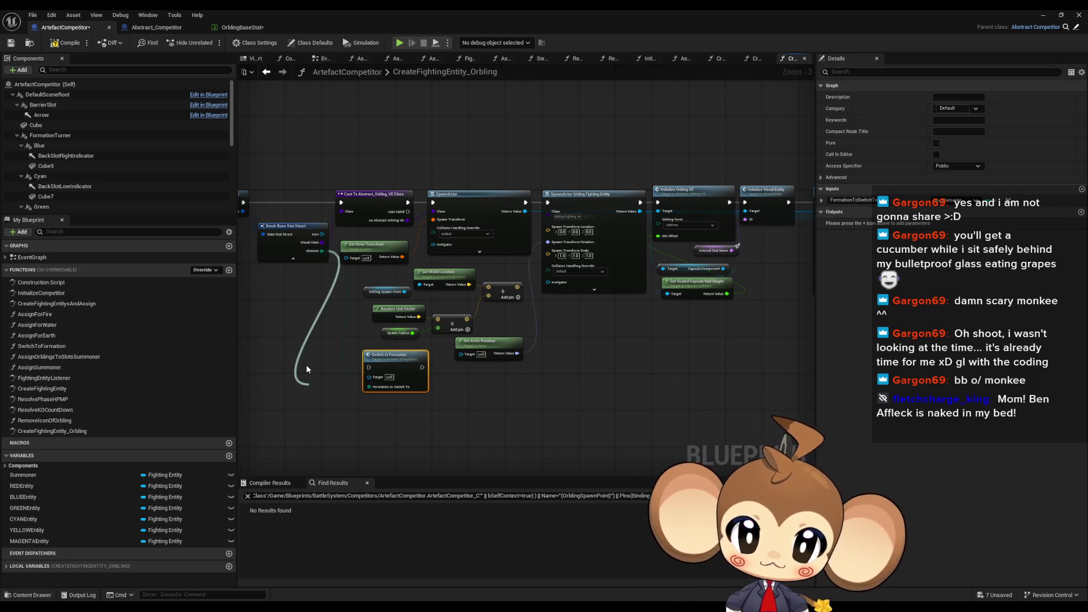
# Create Switch on Elements from Element, delete Switch to Formation, then expand and move it right
pyautogui.moveTo(306, 365); pyautogui.dragTo(307, 365)
pyautogui.write('switch')
pyautogui.press('Return')
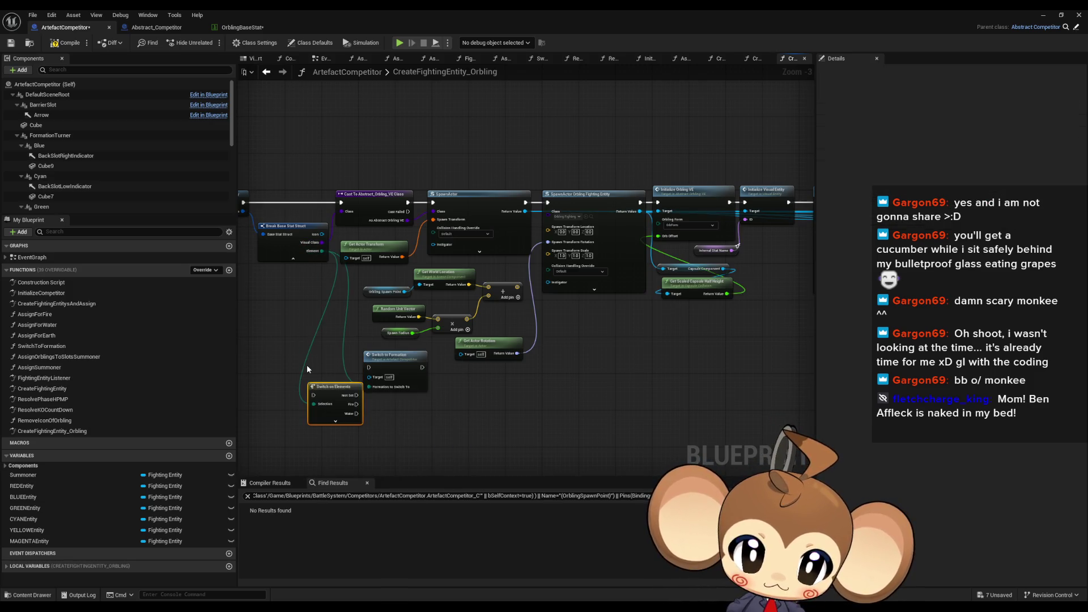
pyautogui.click(381, 357)
pyautogui.press('Delete')
pyautogui.click(336, 421)
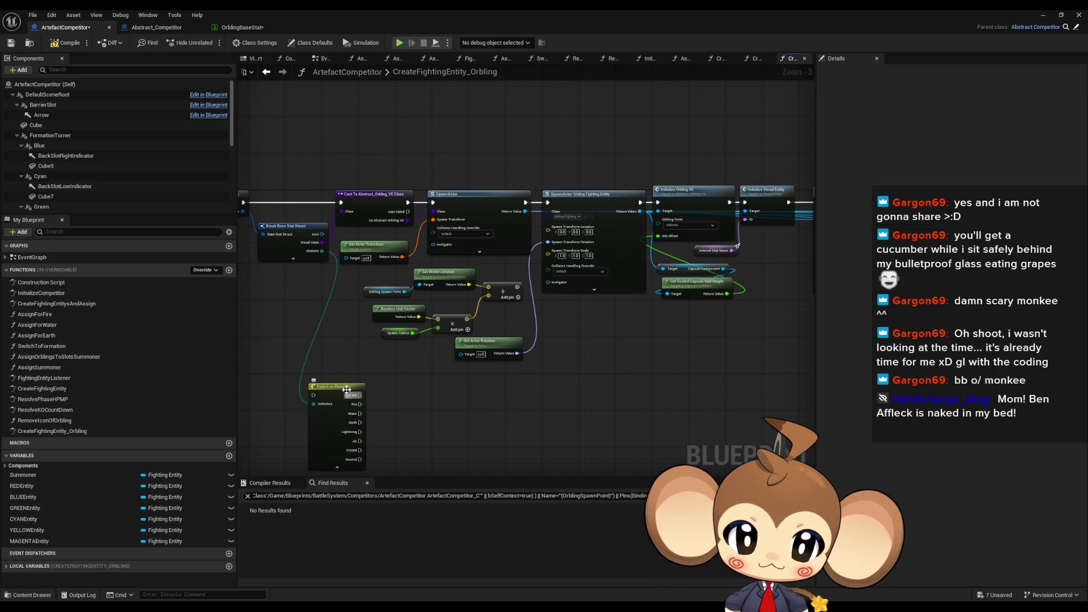
pyautogui.moveTo(347, 389); pyautogui.dragTo(583, 384)
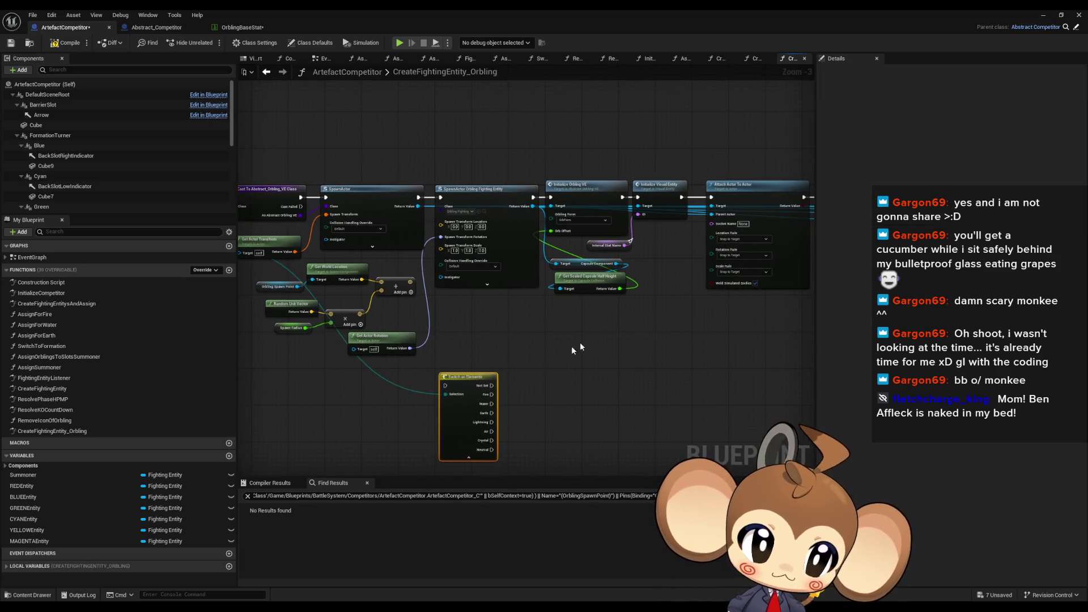
pyautogui.moveTo(643, 352); pyautogui.dragTo(577, 301)
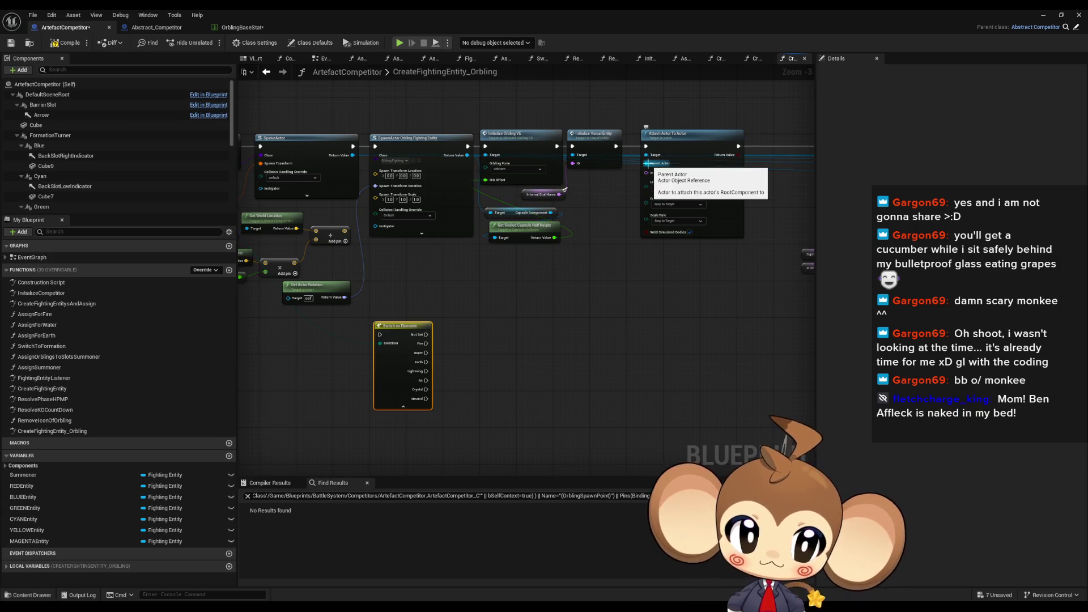
# Duplicate Attach Actor To Actor and promote its Parent Actor to a local variable Local_ParentSlot
pyautogui.click(670, 145)
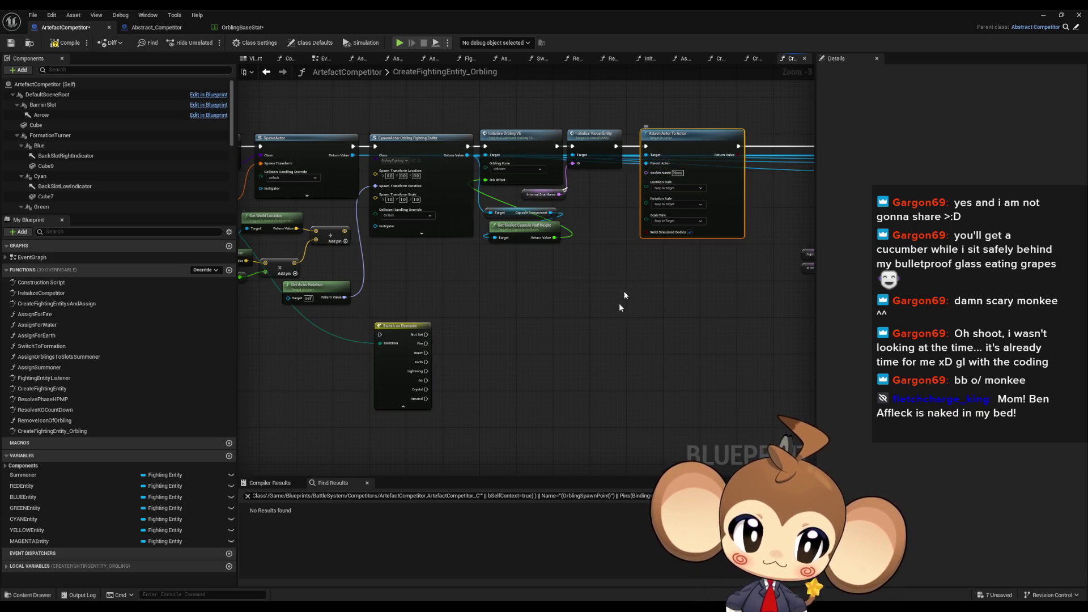
pyautogui.hotkey('ctrl', 'v')
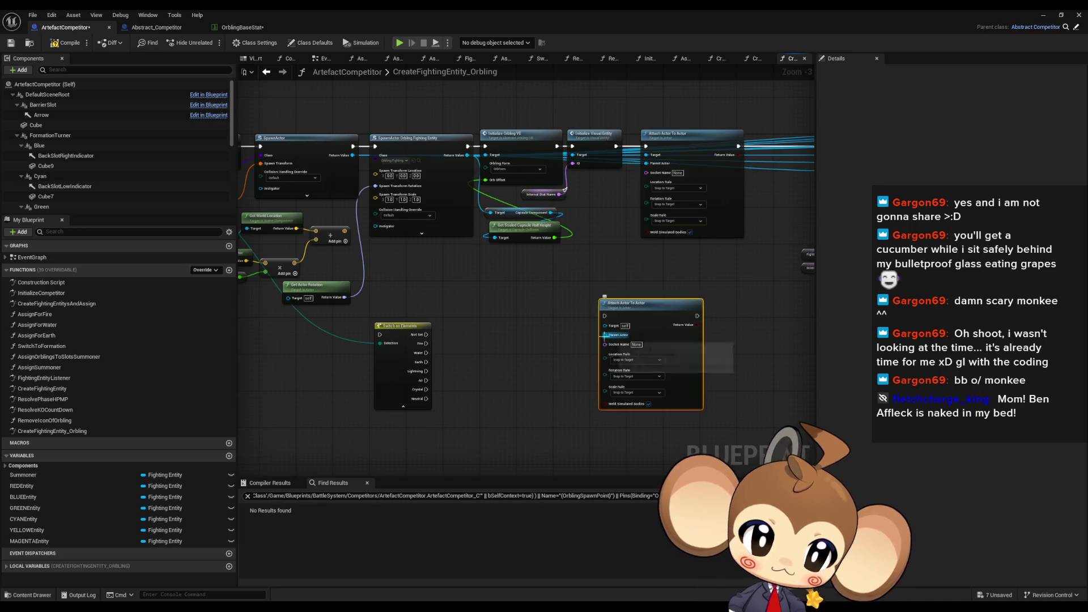
pyautogui.moveTo(605, 335); pyautogui.dragTo(547, 359)
pyautogui.write('local')
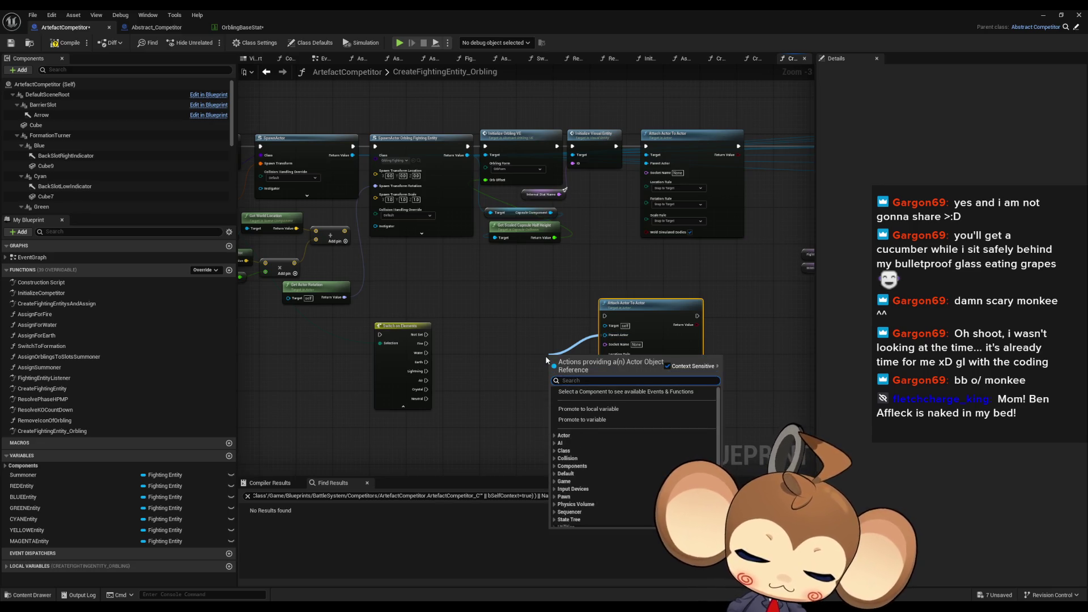
pyautogui.press('Return')
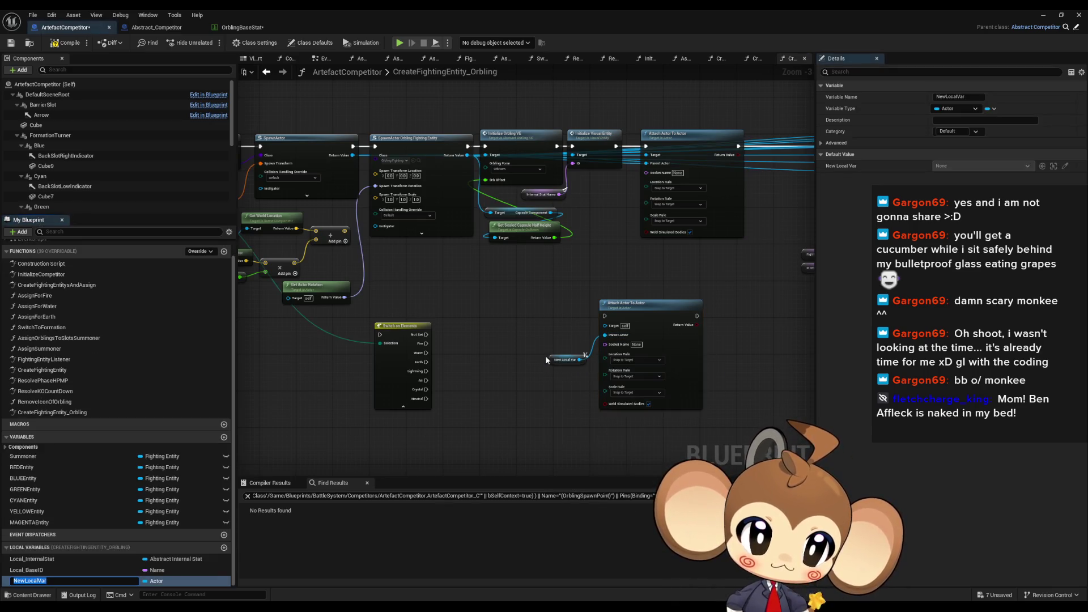
pyautogui.write('ParentS')
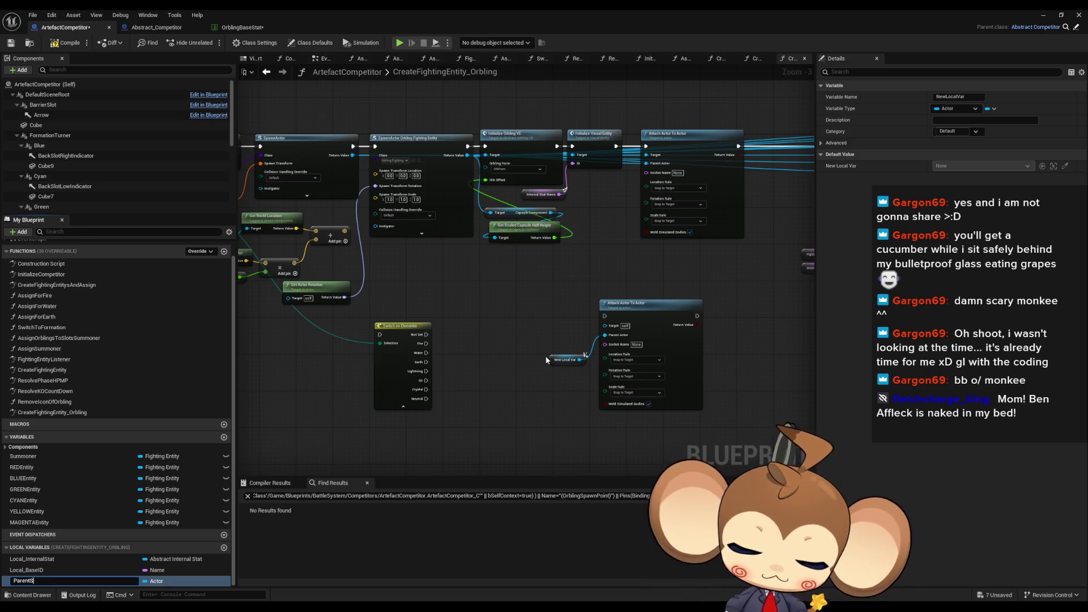
pyautogui.write('Local_')
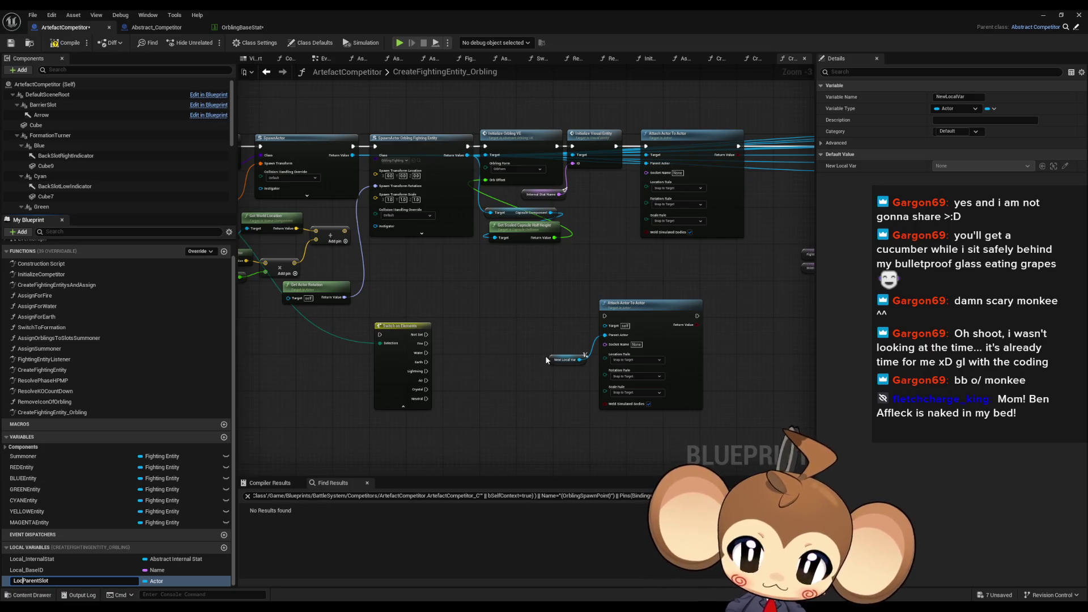
pyautogui.press('Return')
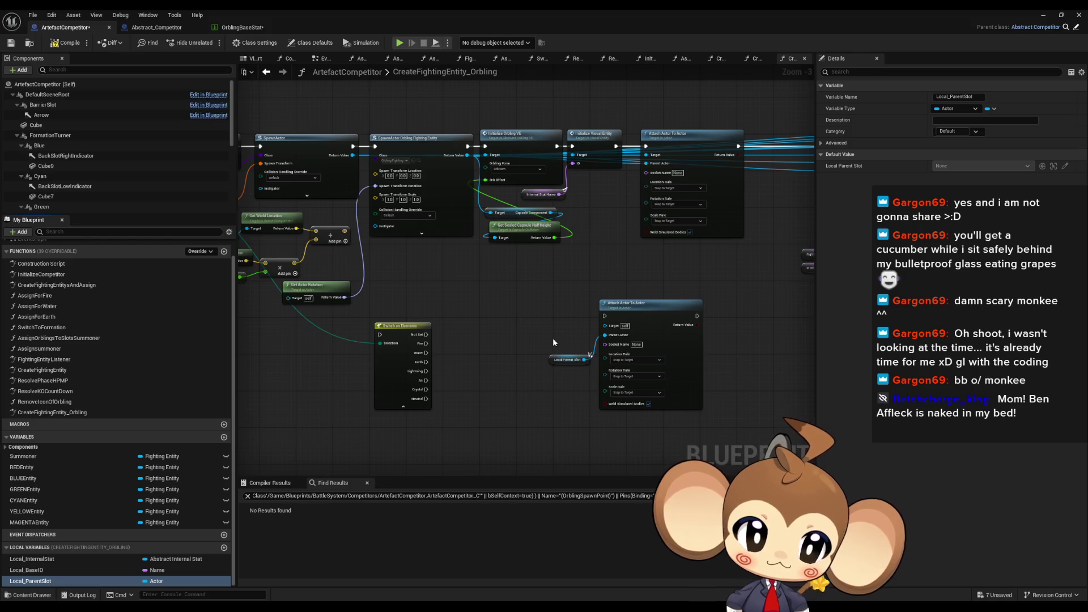
# Select Local_BaseID and pull a connection from the spawned orbling's return value
pyautogui.click(39, 571)
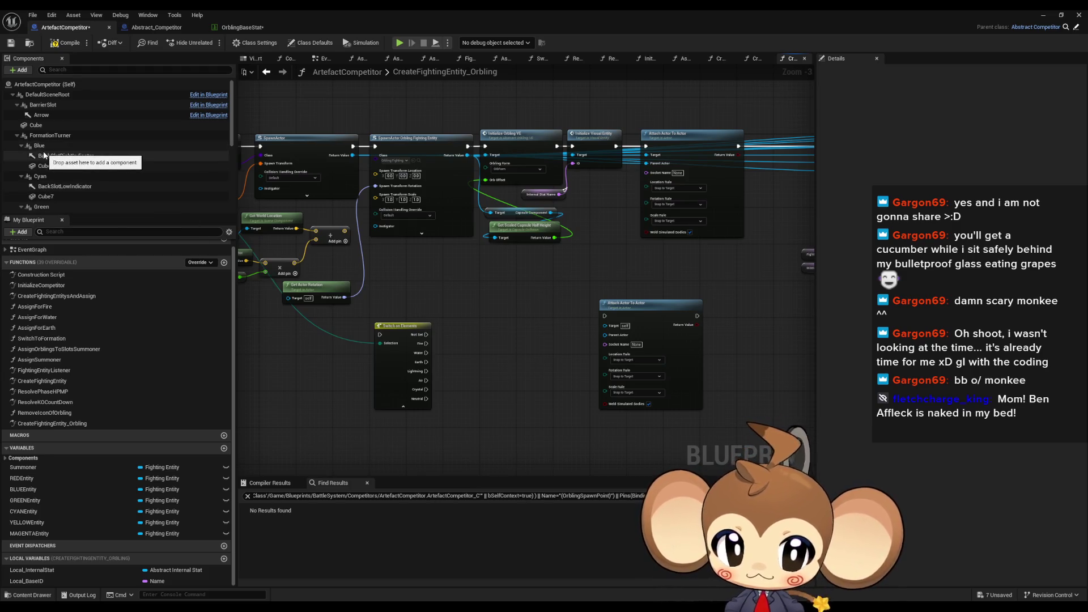
pyautogui.moveTo(423, 264); pyautogui.dragTo(481, 281)
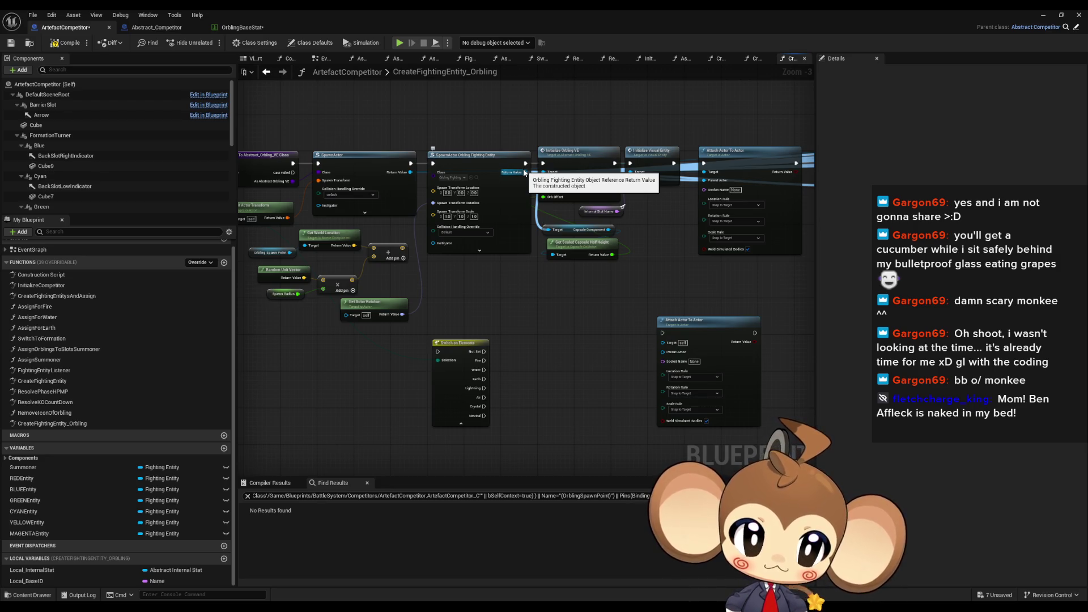
pyautogui.moveTo(525, 172)
pyautogui.mouseDown()
pyautogui.moveTo(544, 357)
pyautogui.moveTo(544, 347)
pyautogui.mouseUp()
# Add an Attach Actor To Component node from the spawned orbling's Return Value via 'att comp'
pyautogui.write('a')
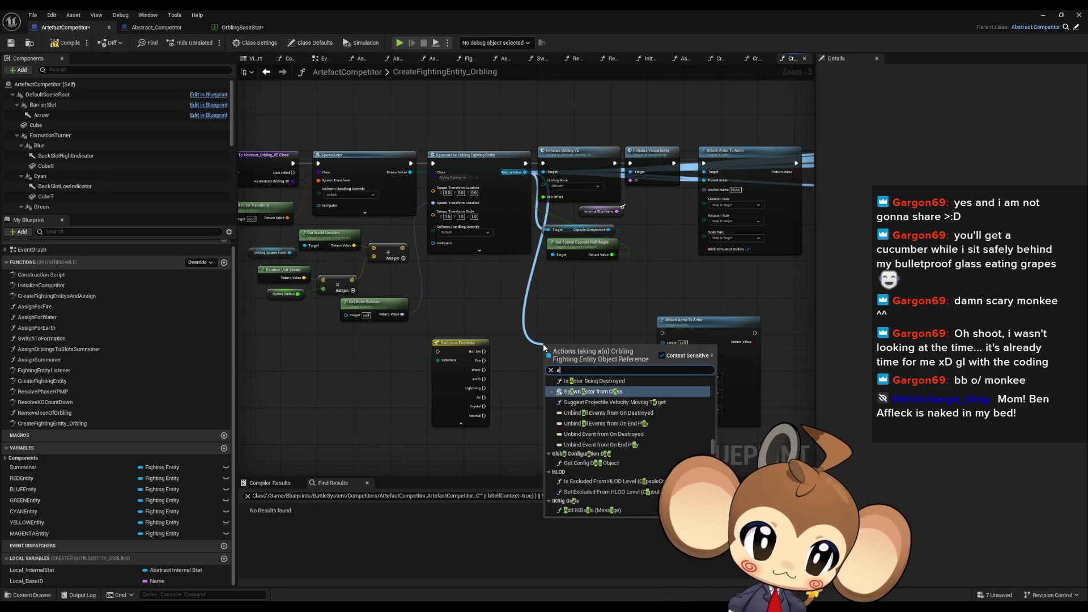
pyautogui.write('tt compo')
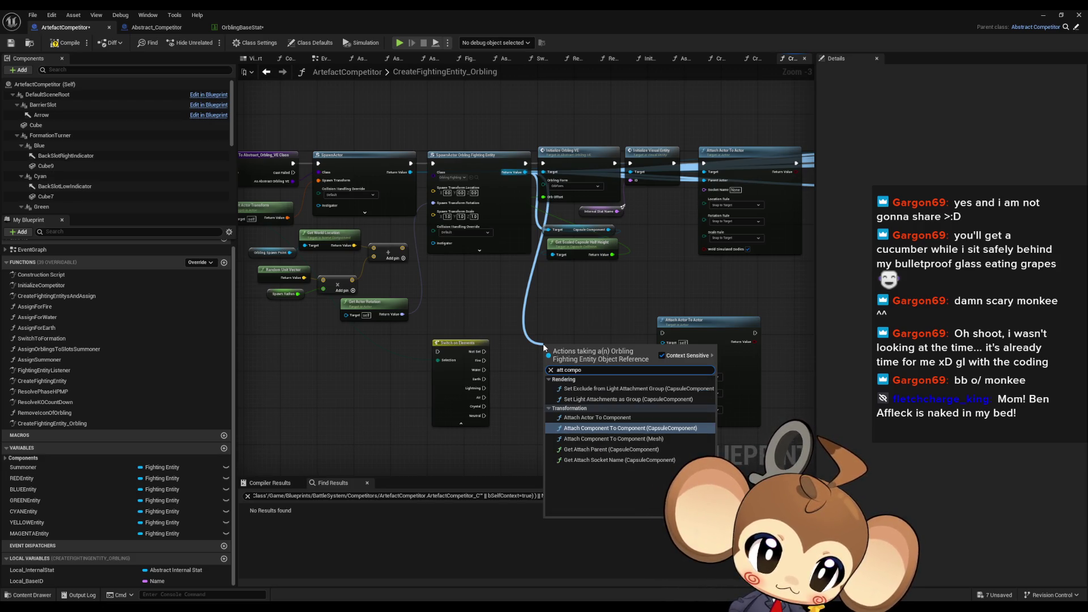
pyautogui.press('Up')
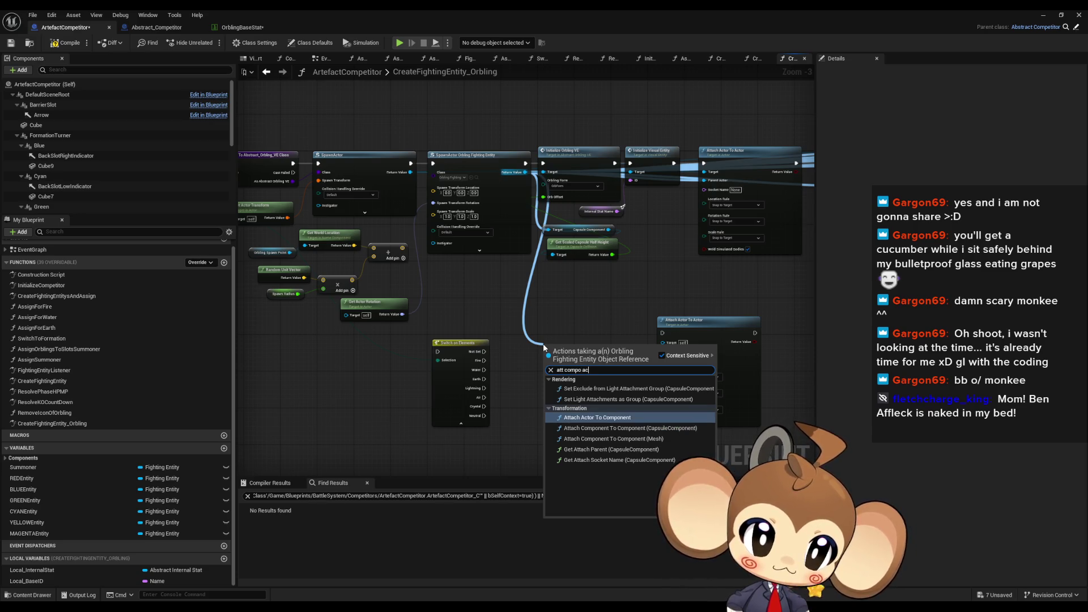
pyautogui.press('Return')
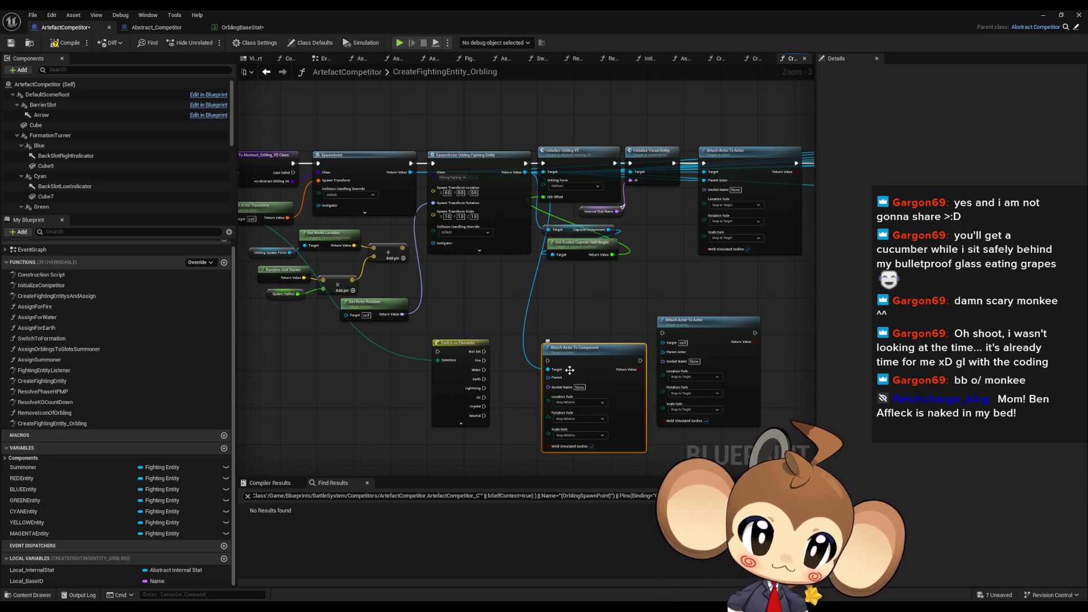
# Promote the node's Parent input to a new local variable named Local_ParentSlot
pyautogui.moveTo(548, 377); pyautogui.dragTo(537, 391)
pyautogui.moveTo(484, 438); pyautogui.dragTo(485, 438)
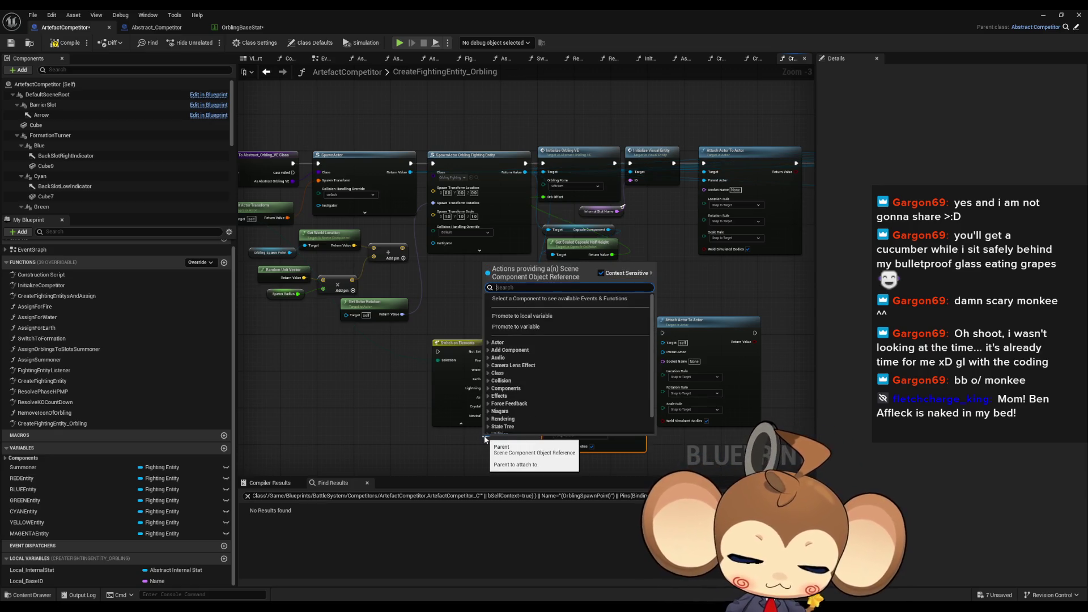
pyautogui.write('local pr')
pyautogui.press('Return')
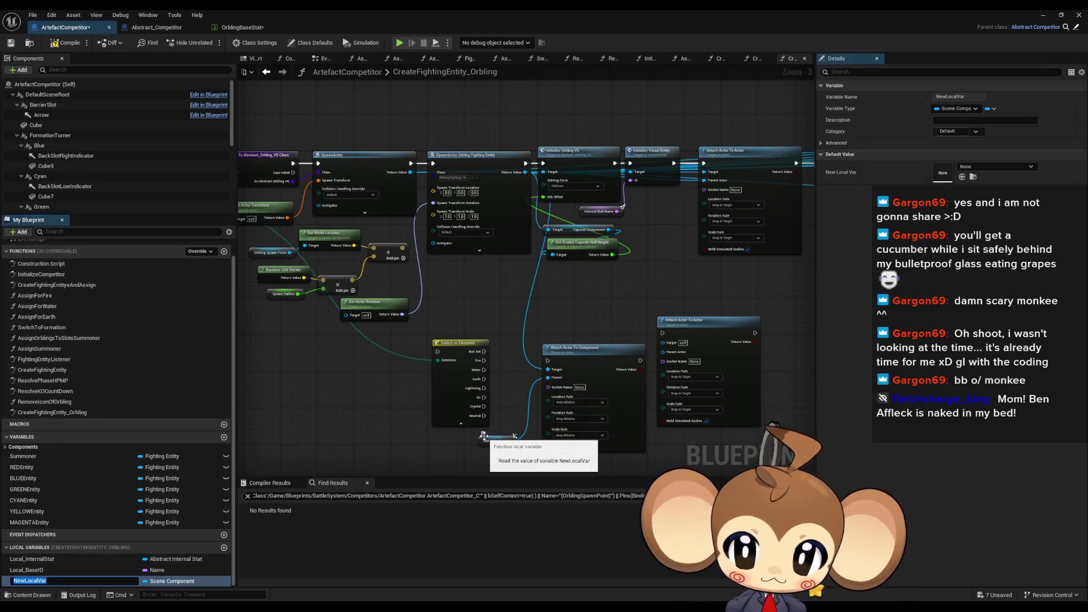
pyautogui.write('Local_Pare')
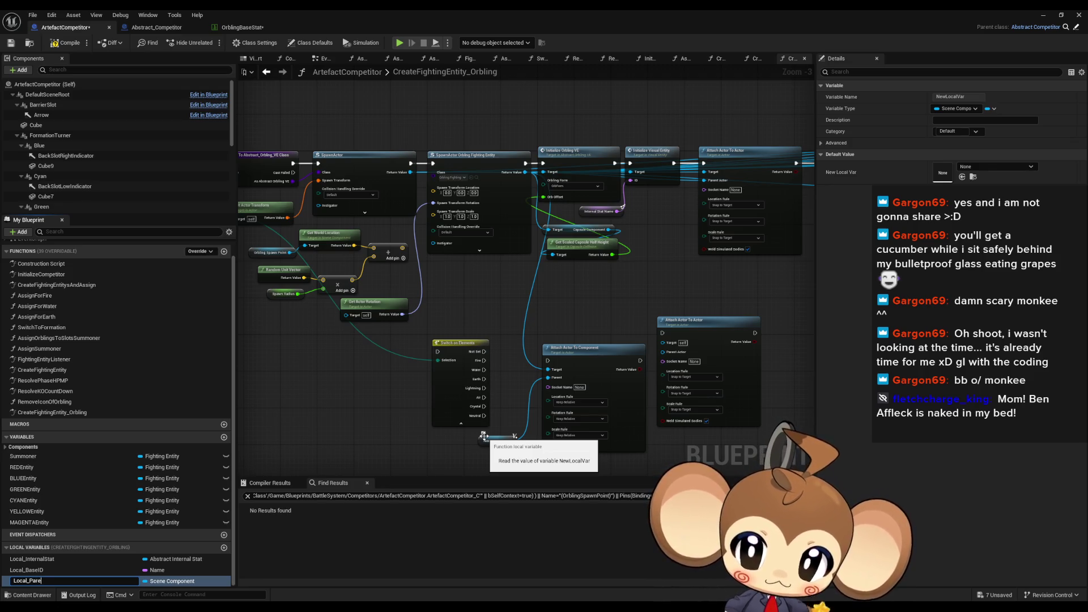
pyautogui.write('ntSlot')
pyautogui.press('Return')
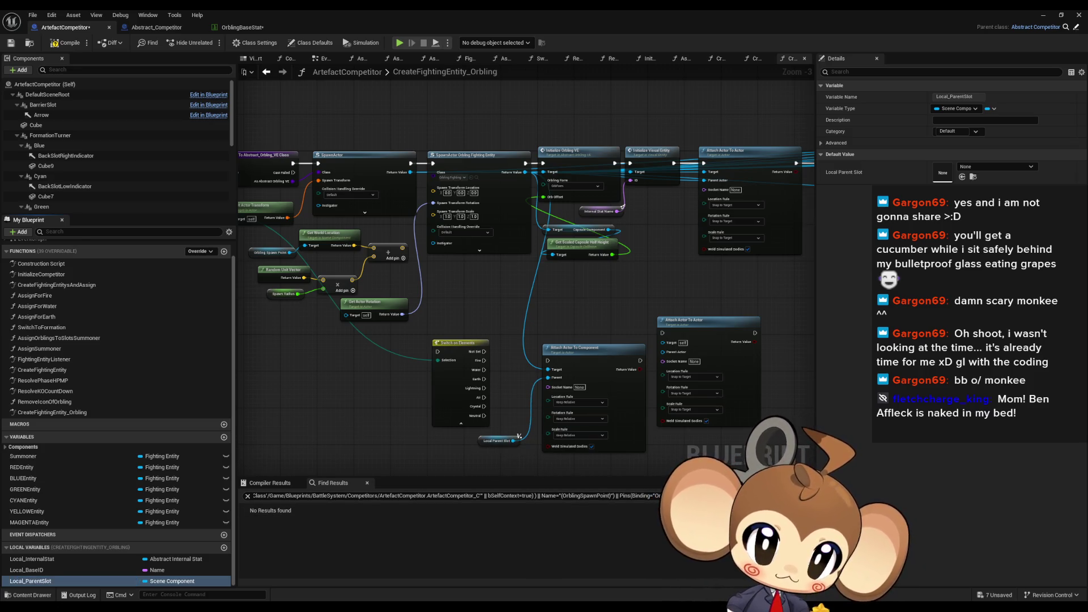
# Delete the spare Attach Actor To Actor node and move the attach nodes further right
pyautogui.moveTo(626, 308); pyautogui.dragTo(590, 269)
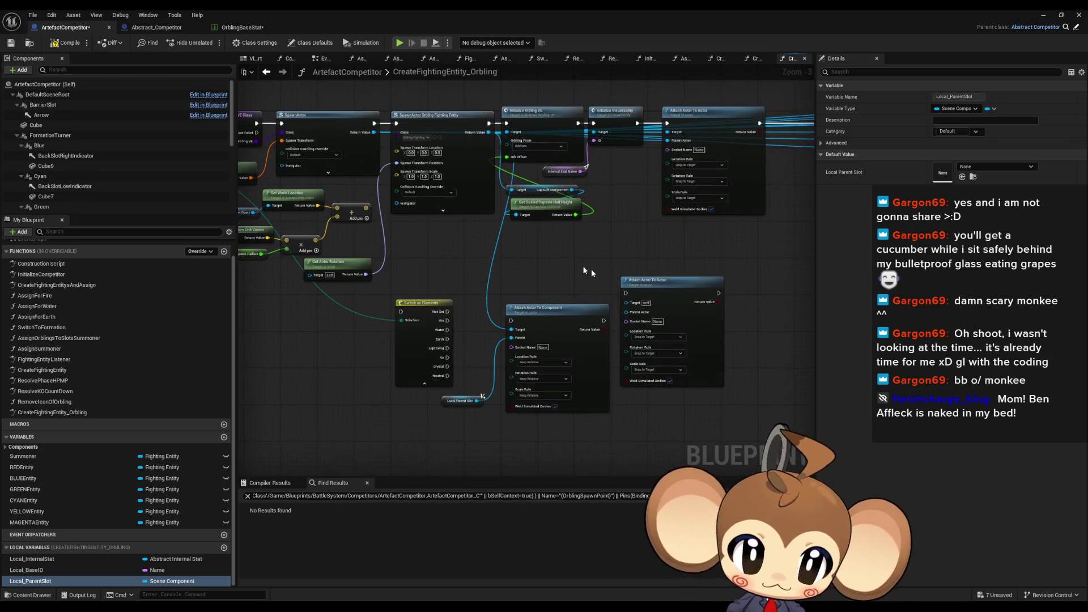
pyautogui.click(653, 282)
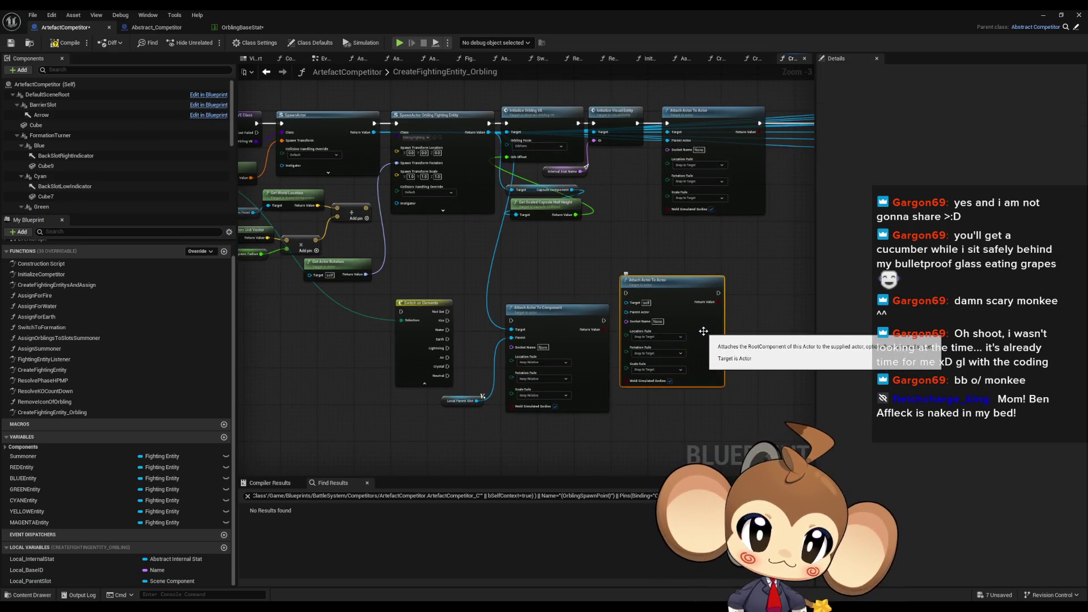
pyautogui.press('Delete')
pyautogui.moveTo(481, 345); pyautogui.dragTo(510, 405)
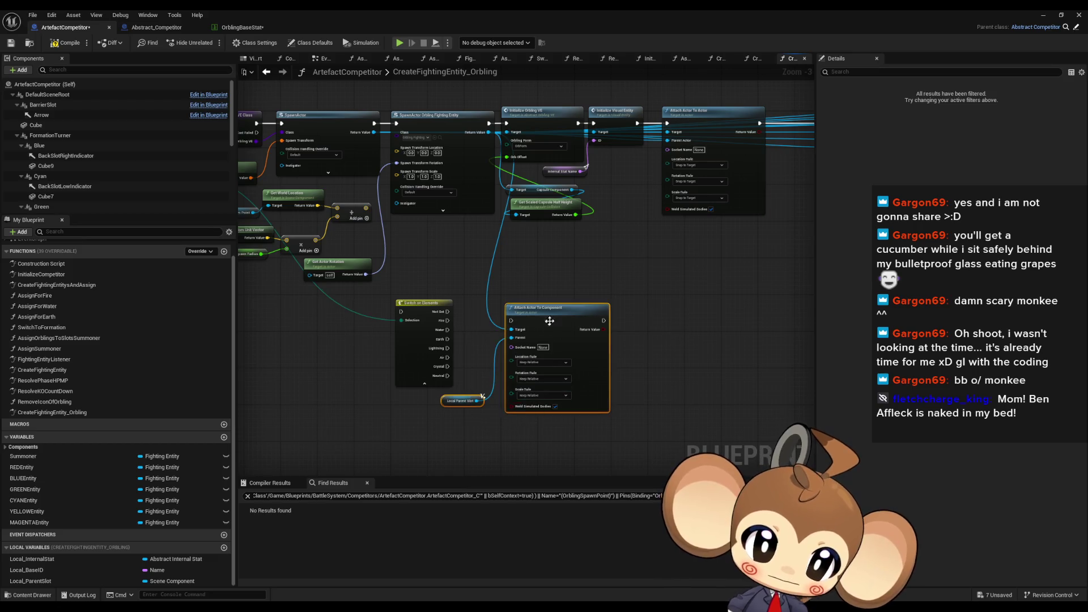
pyautogui.moveTo(544, 308); pyautogui.dragTo(629, 320)
pyautogui.scroll(3, 482, 328)
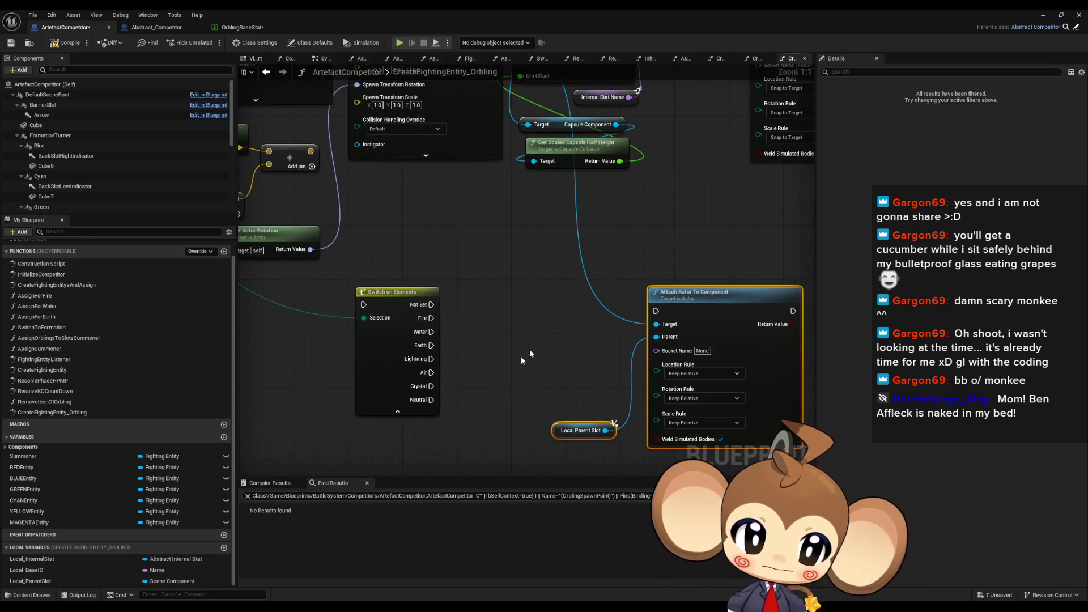
# Add a SET Local_ParentSlot node and place it beside Switch on Elements
pyautogui.moveTo(31, 581)
pyautogui.mouseDown()
pyautogui.moveTo(148, 542)
pyautogui.moveTo(495, 296)
pyautogui.moveTo(517, 312)
pyautogui.moveTo(412, 287)
pyautogui.mouseUp()
pyautogui.click(513, 316)
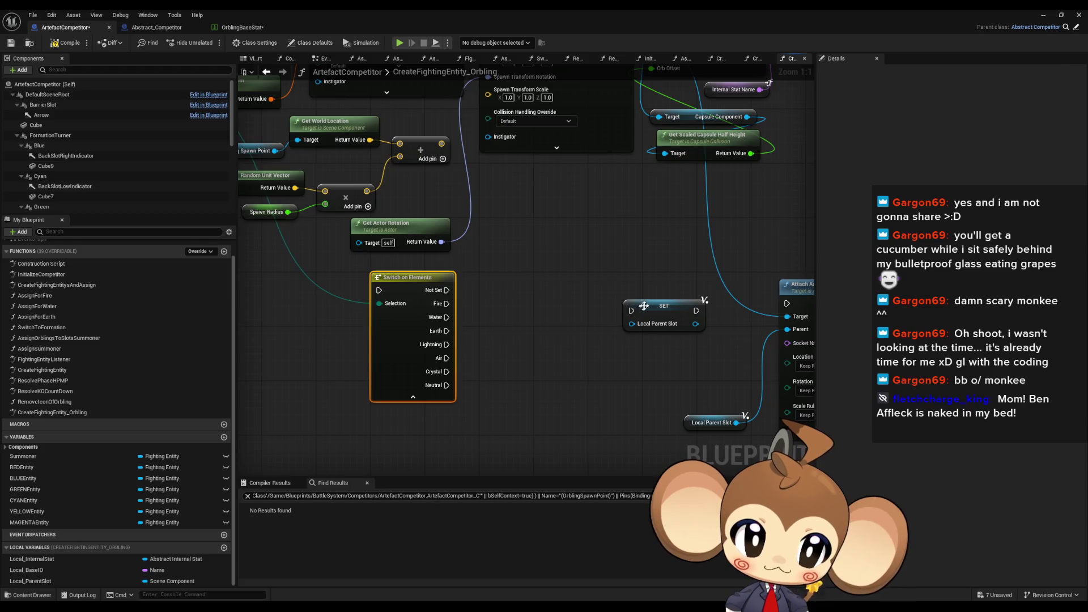
pyautogui.moveTo(644, 306); pyautogui.dragTo(555, 300)
# Add a Print String node to the switch's Not Set case
pyautogui.moveTo(443, 291); pyautogui.dragTo(498, 446)
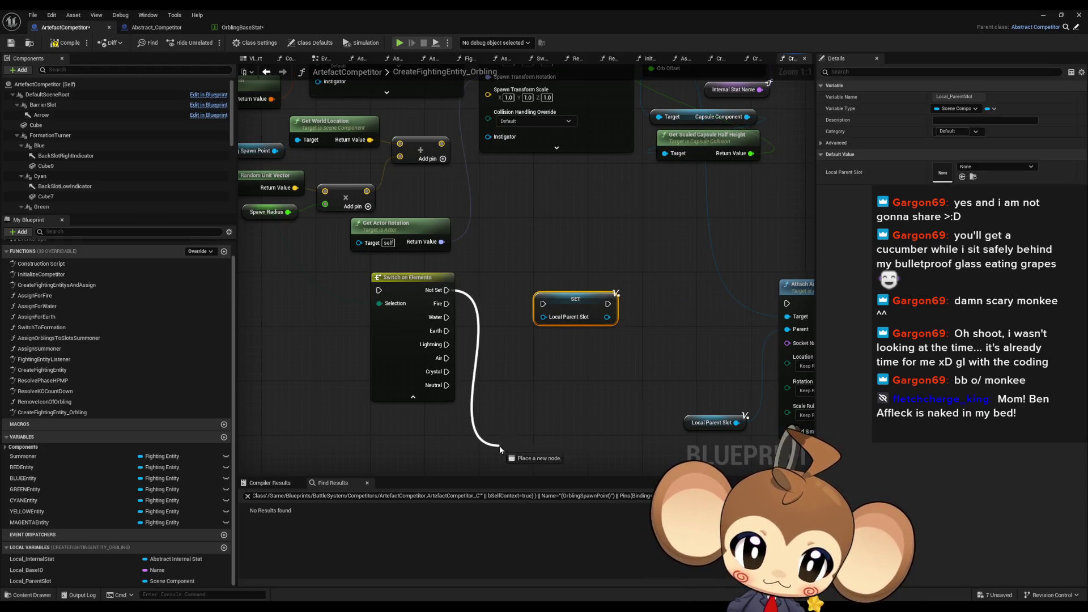
pyautogui.write('print')
pyautogui.press('Return')
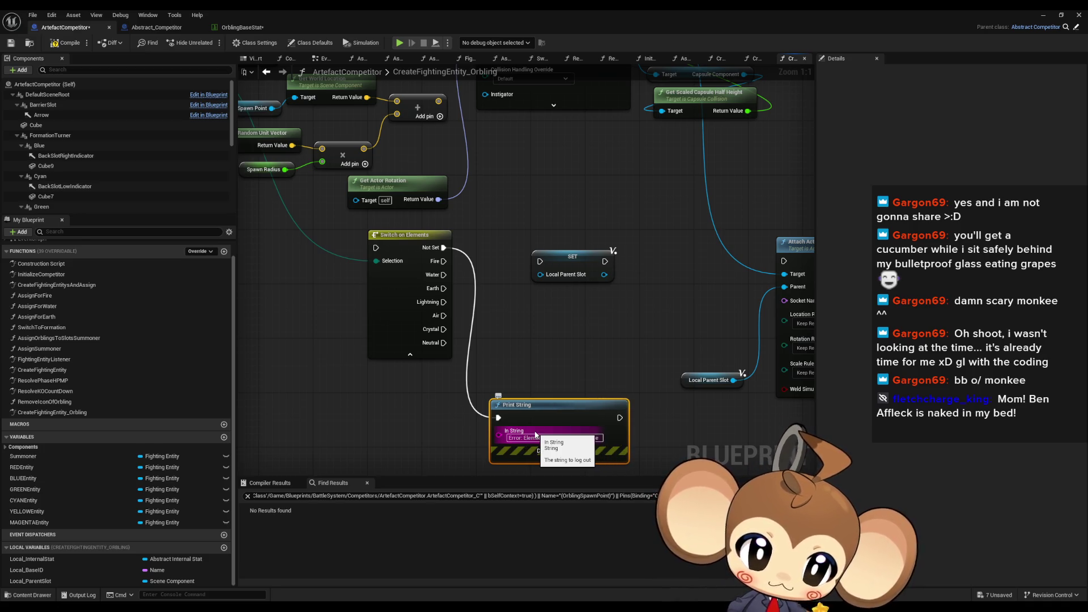
# Connect Neutral to Print String and duplicate the SET Local Parent Slot node into six copies
pyautogui.moveTo(444, 343); pyautogui.dragTo(520, 431)
pyautogui.moveTo(568, 272)
pyautogui.mouseDown()
pyautogui.moveTo(554, 257)
pyautogui.moveTo(567, 231)
pyautogui.mouseUp()
pyautogui.hotkey('ctrl', 'd')
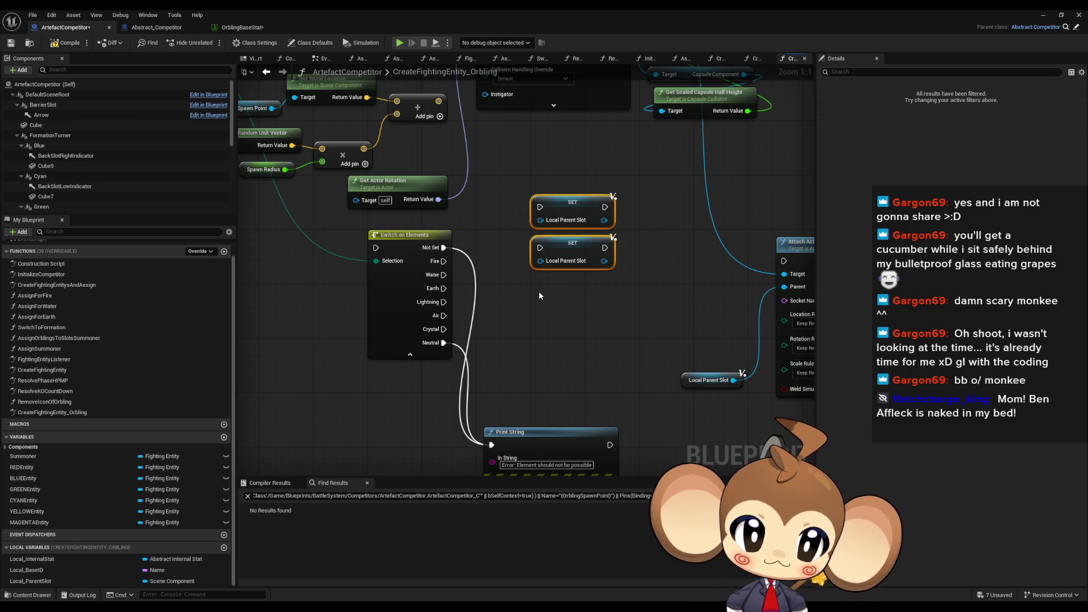
pyautogui.hotkey('ctrl', 'd')
pyautogui.moveTo(566, 284); pyautogui.dragTo(564, 292)
pyautogui.moveTo(519, 192)
pyautogui.mouseDown()
pyautogui.moveTo(561, 267)
pyautogui.moveTo(573, 319)
pyautogui.moveTo(594, 271)
pyautogui.mouseUp()
pyautogui.click(558, 358)
pyautogui.hotkey('ctrl', 'v')
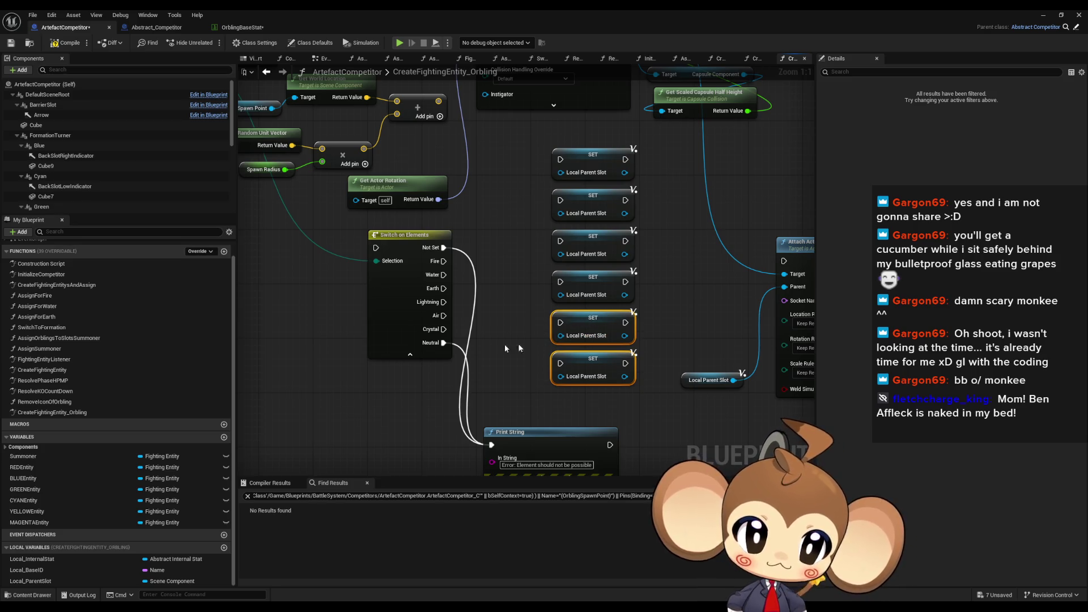
# Wire the Crystal, Air, Lightning, Earth, Water and Fire cases to separate SET nodes
pyautogui.moveTo(444, 329); pyautogui.dragTo(561, 364)
pyautogui.moveTo(560, 323); pyautogui.dragTo(535, 331)
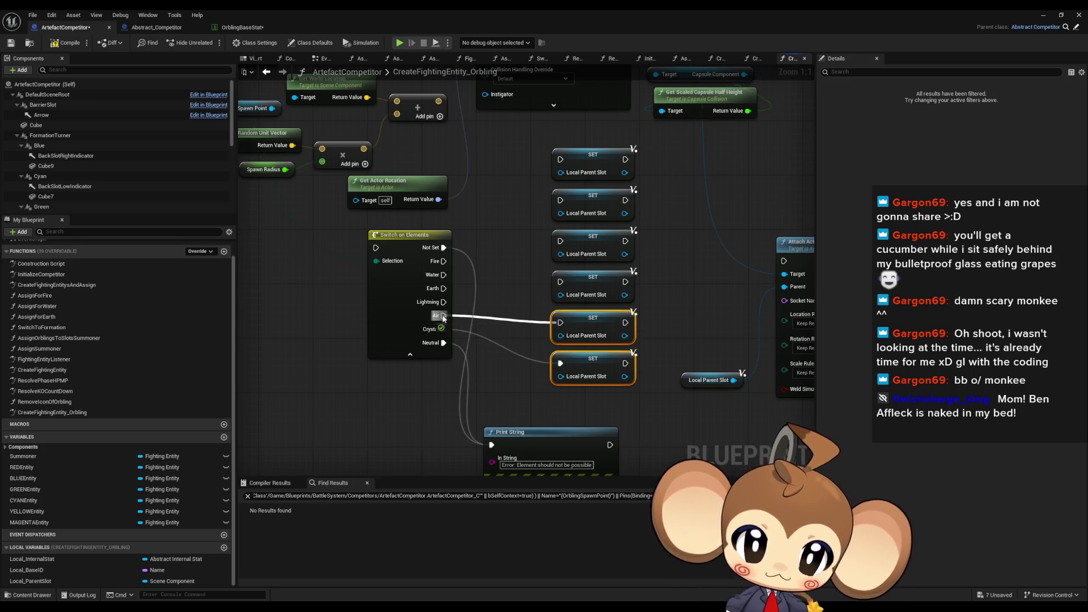
pyautogui.moveTo(443, 319); pyautogui.dragTo(443, 318)
pyautogui.moveTo(444, 302)
pyautogui.mouseDown()
pyautogui.moveTo(541, 293)
pyautogui.moveTo(560, 282)
pyautogui.moveTo(561, 241)
pyautogui.mouseUp()
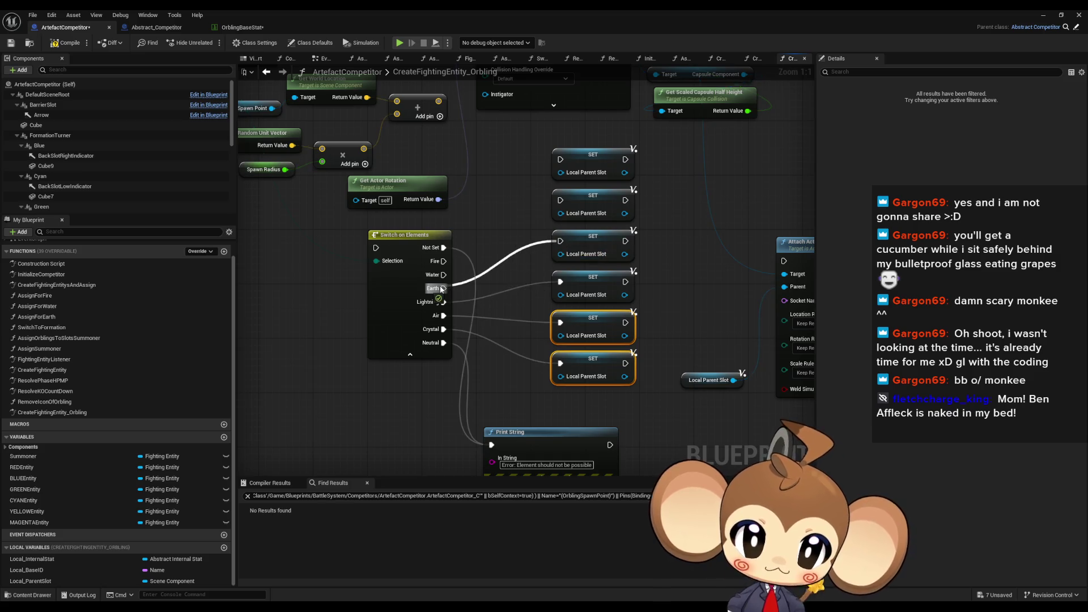
pyautogui.moveTo(444, 275)
pyautogui.mouseDown()
pyautogui.moveTo(559, 217)
pyautogui.moveTo(561, 200)
pyautogui.mouseUp()
pyautogui.moveTo(560, 159); pyautogui.dragTo(512, 213)
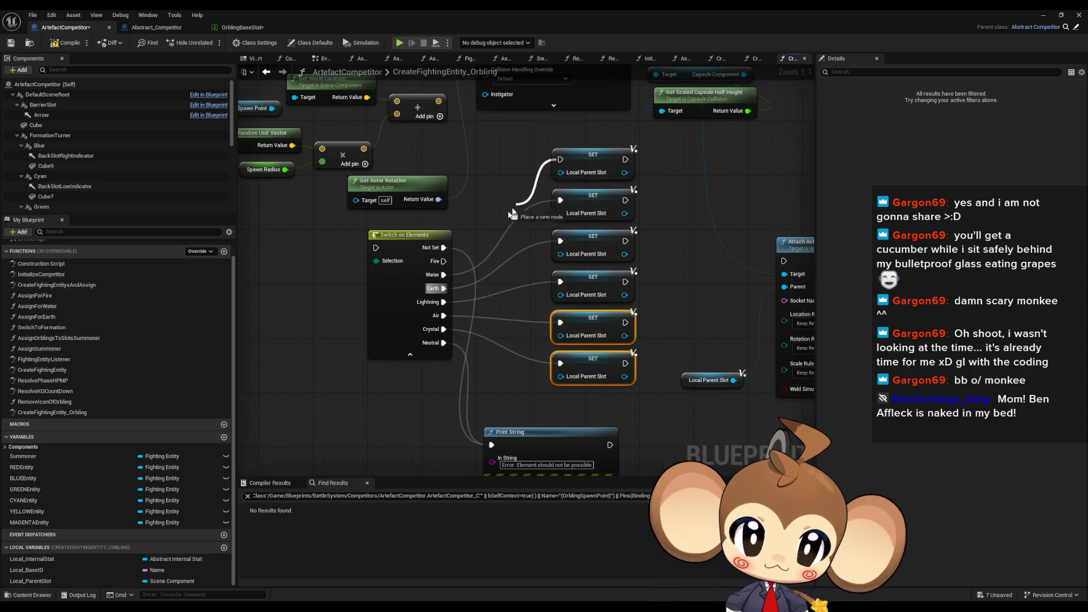
pyautogui.moveTo(447, 264); pyautogui.dragTo(444, 261)
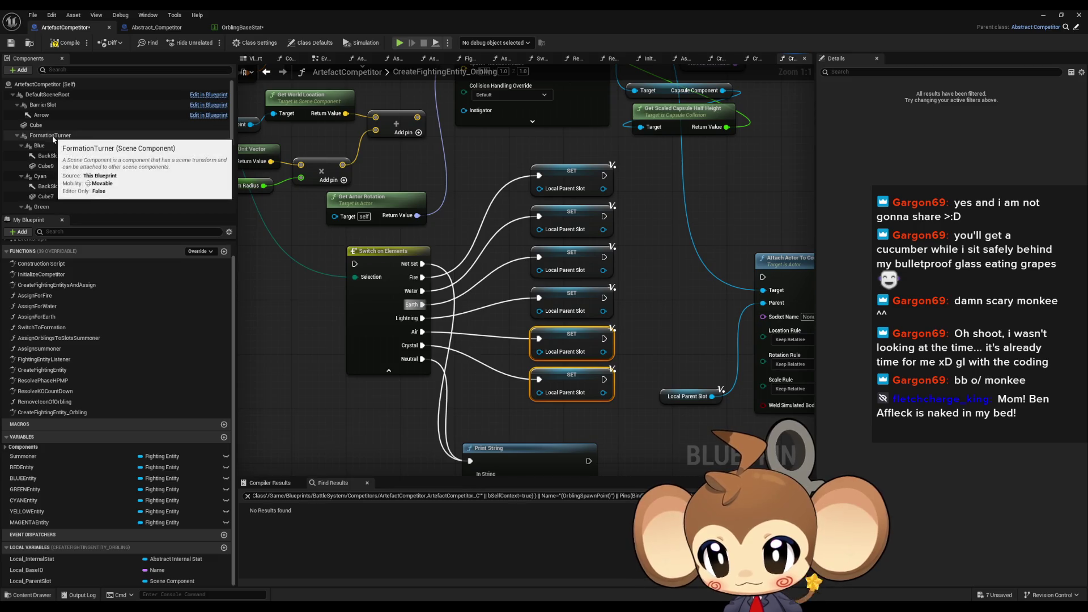
# Drag Blue, Cyan, Green, Magenta, Red and Yellow component getters into the graph
pyautogui.moveTo(52, 146); pyautogui.dragTo(458, 237)
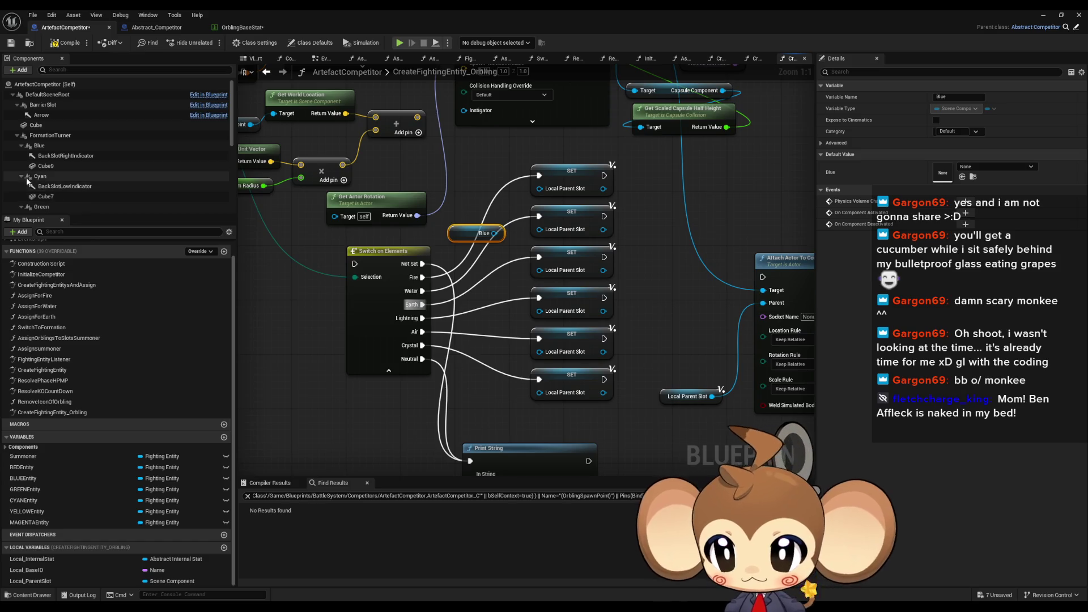
pyautogui.click(22, 145)
pyautogui.moveTo(40, 156)
pyautogui.mouseDown()
pyautogui.moveTo(381, 260)
pyautogui.moveTo(457, 255)
pyautogui.mouseUp()
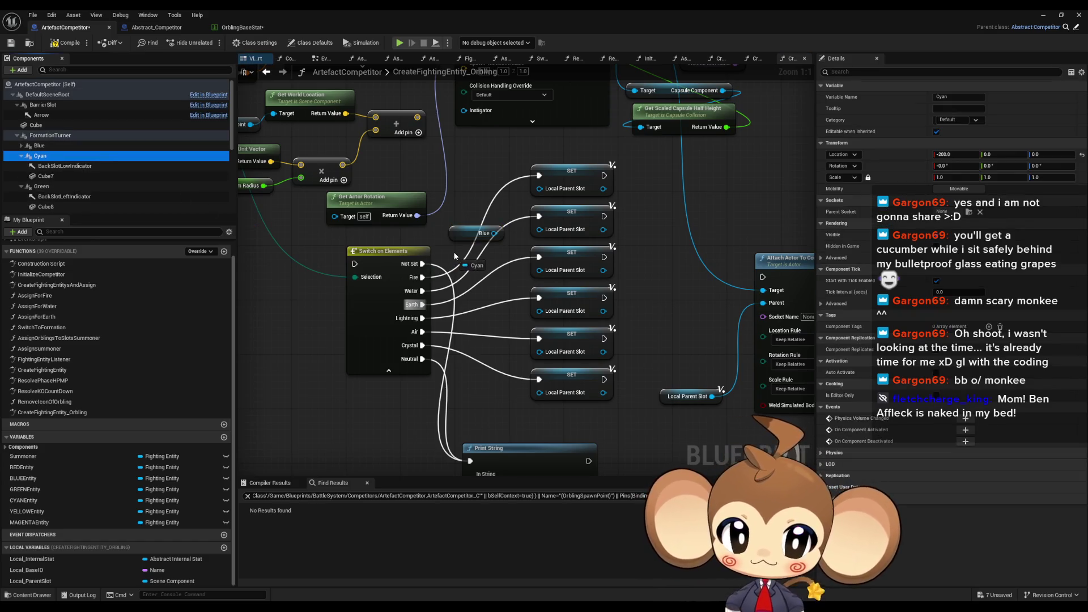
pyautogui.click(21, 156)
pyautogui.moveTo(33, 169); pyautogui.dragTo(471, 275)
pyautogui.click(21, 166)
pyautogui.moveTo(34, 176); pyautogui.dragTo(366, 263)
pyautogui.moveTo(462, 294); pyautogui.dragTo(462, 294)
pyautogui.click(21, 176)
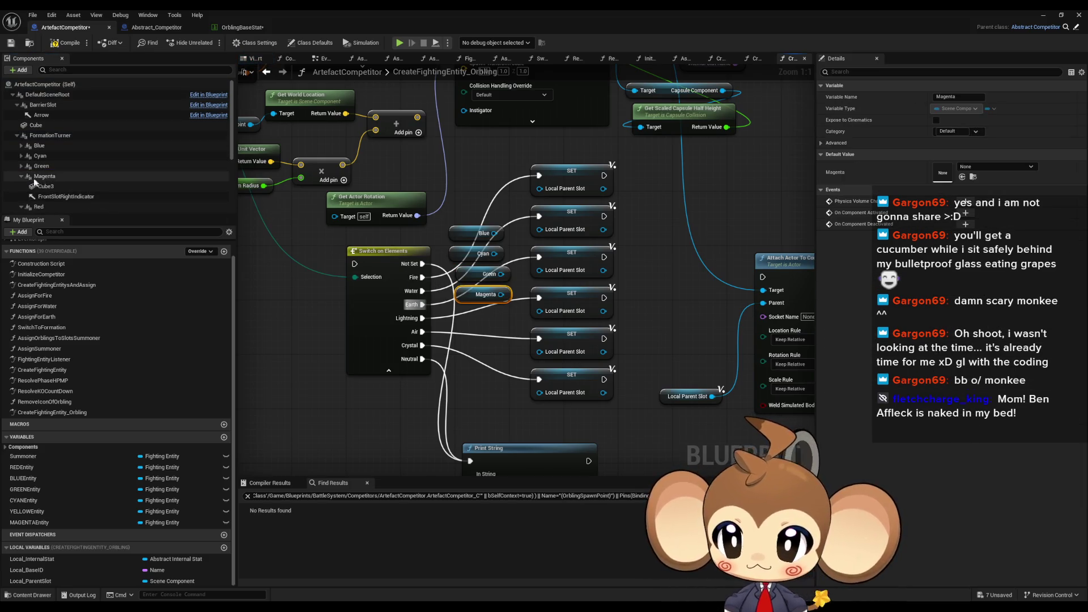
pyautogui.moveTo(38, 186)
pyautogui.mouseDown()
pyautogui.moveTo(430, 292)
pyautogui.moveTo(463, 315)
pyautogui.mouseUp()
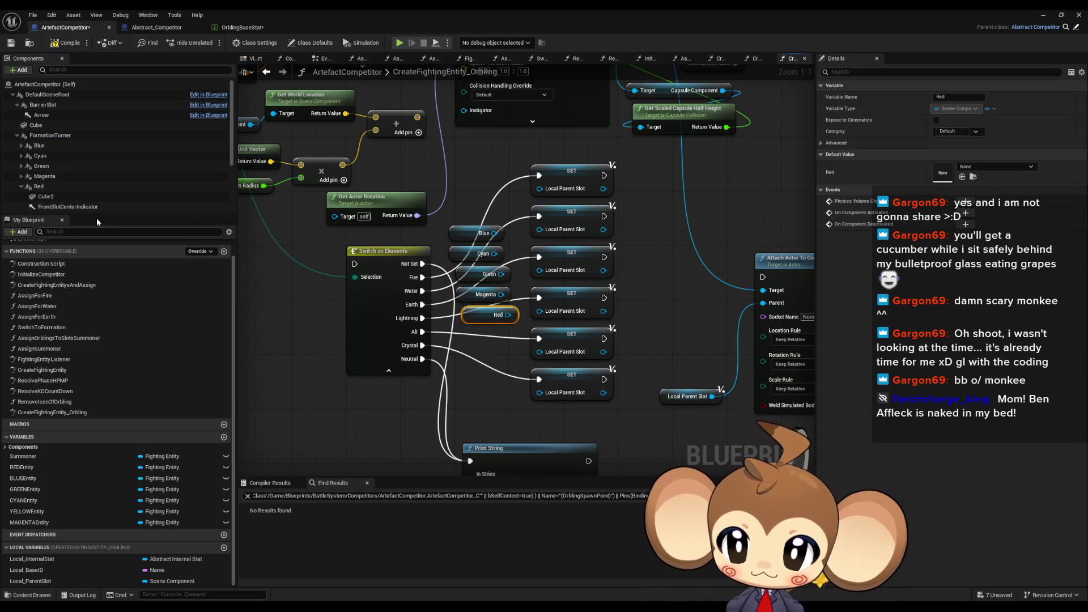
pyautogui.click(22, 187)
pyautogui.moveTo(39, 197)
pyautogui.mouseDown()
pyautogui.moveTo(467, 347)
pyautogui.moveTo(465, 331)
pyautogui.mouseUp()
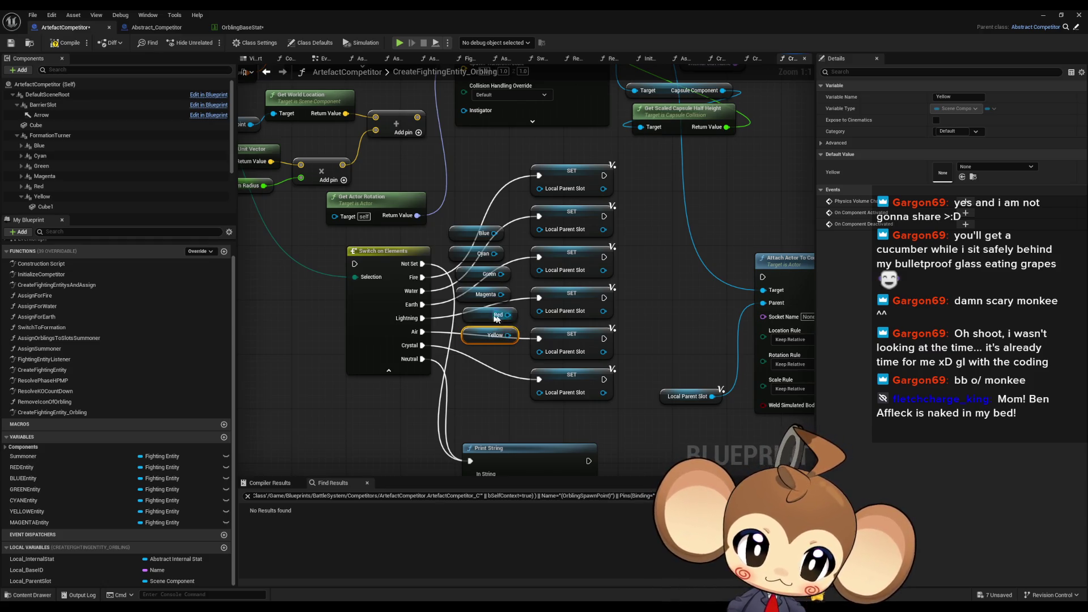
# Stack the six colour getters in a column beside the SET nodes
pyautogui.moveTo(469, 234); pyautogui.dragTo(470, 228)
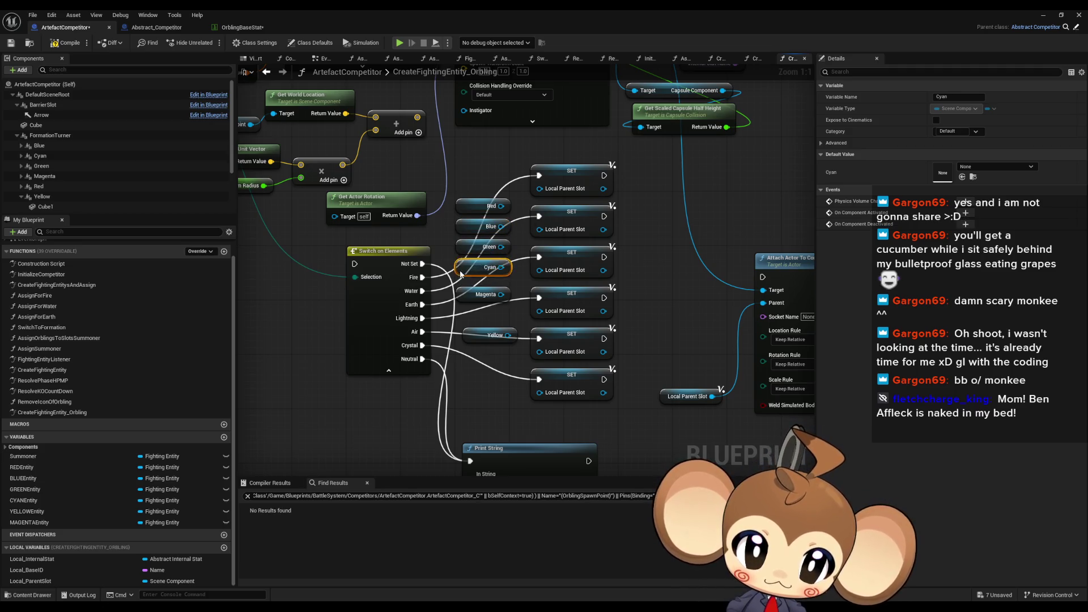
pyautogui.moveTo(473, 296); pyautogui.dragTo(473, 309)
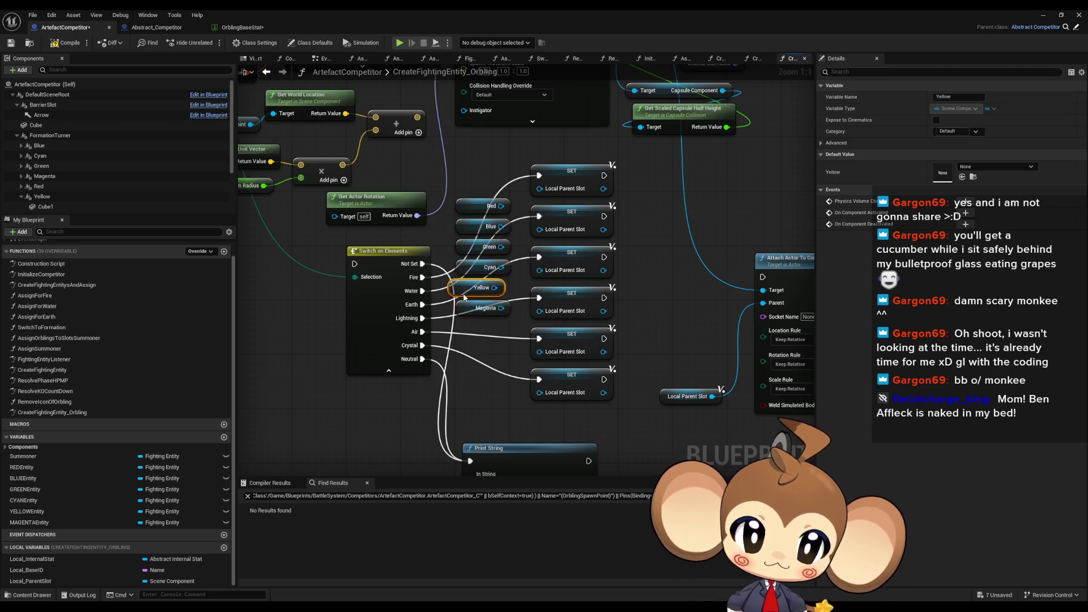
pyautogui.moveTo(451, 193); pyautogui.dragTo(516, 326)
pyautogui.moveTo(477, 221); pyautogui.dragTo(478, 247)
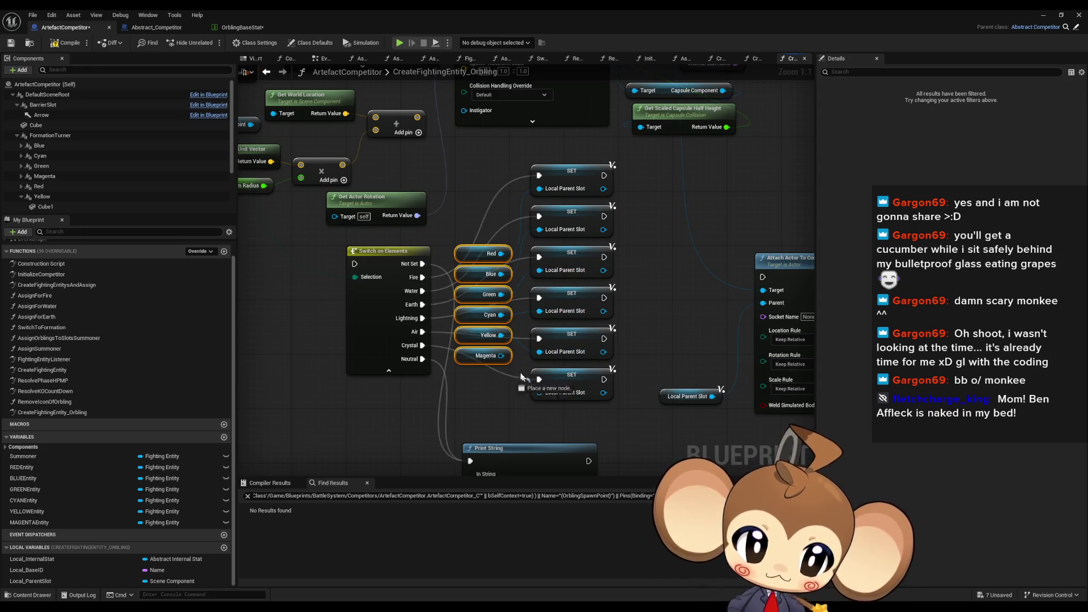
# Set Attach Actor To Component's location, rotation and scale rules to Snap to Target
pyautogui.moveTo(567, 319); pyautogui.dragTo(344, 286)
pyautogui.click(572, 334)
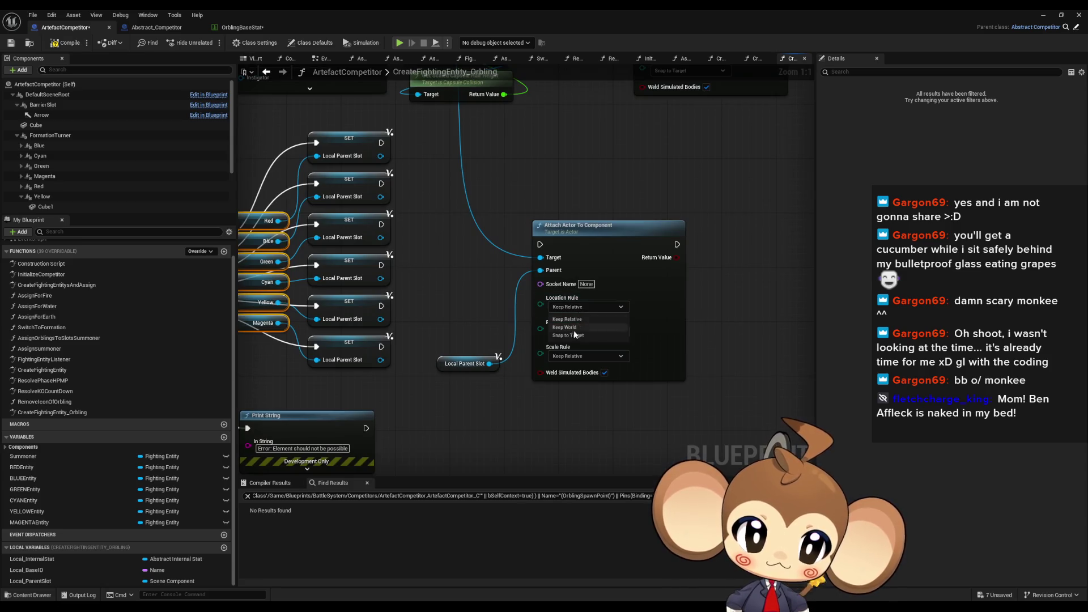
pyautogui.click(566, 332)
pyautogui.click(572, 361)
pyautogui.click(573, 356)
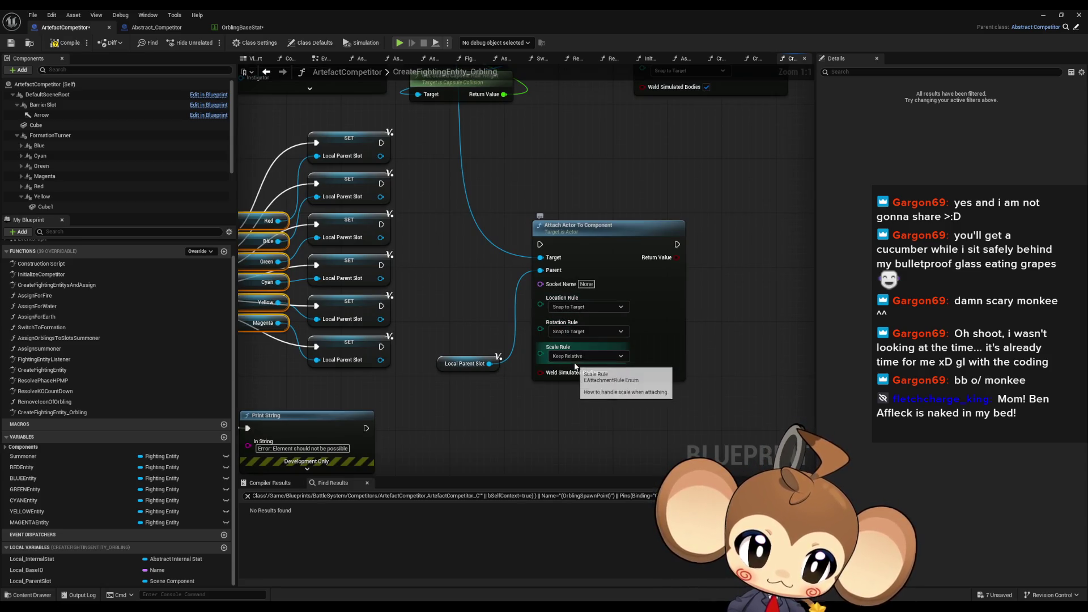
pyautogui.click(570, 383)
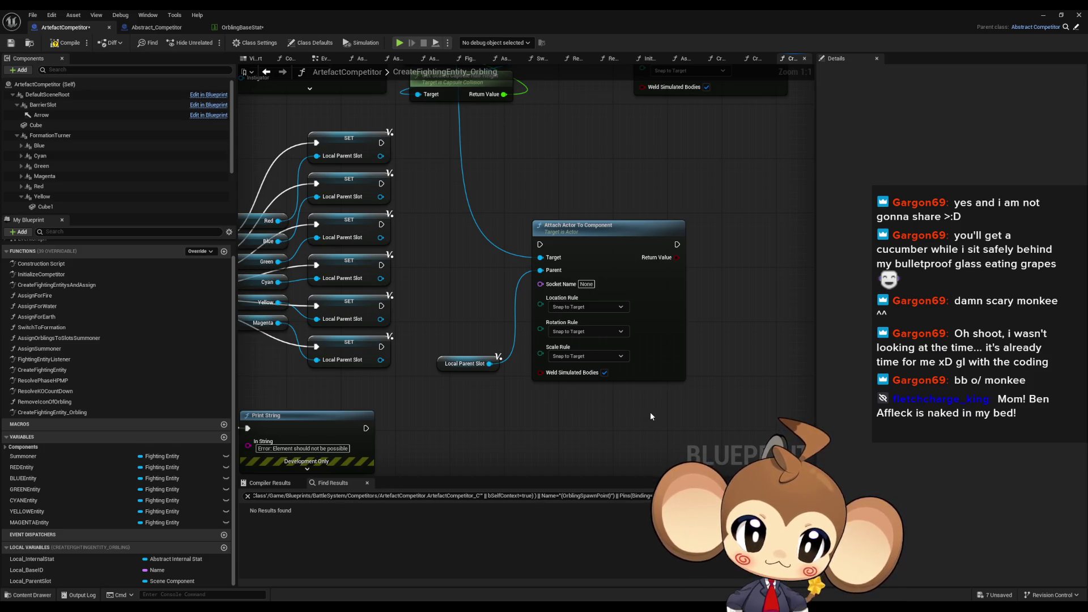
# Wire the SET nodes' execution outputs into Attach Actor To Component
pyautogui.moveTo(483, 298)
pyautogui.mouseDown()
pyautogui.moveTo(608, 353)
pyautogui.moveTo(519, 356)
pyautogui.moveTo(492, 319)
pyautogui.mouseUp()
pyautogui.scroll(-2, 555, 357)
pyautogui.moveTo(550, 341)
pyautogui.mouseDown()
pyautogui.moveTo(436, 276)
pyautogui.moveTo(430, 296)
pyautogui.moveTo(555, 374)
pyautogui.mouseUp()
pyautogui.moveTo(431, 324); pyautogui.dragTo(433, 386)
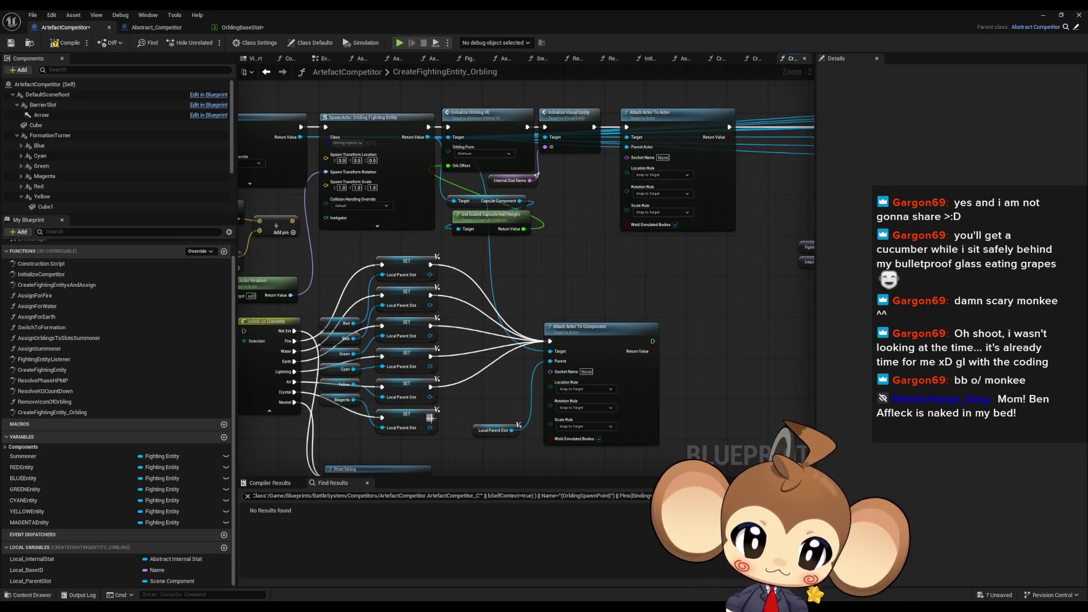
pyautogui.moveTo(653, 330)
pyautogui.mouseDown()
pyautogui.moveTo(403, 353)
pyautogui.moveTo(634, 170)
pyautogui.moveTo(636, 156)
pyautogui.moveTo(600, 223)
pyautogui.moveTo(636, 155)
pyautogui.moveTo(252, 286)
pyautogui.moveTo(277, 339)
pyautogui.mouseUp()
# Move the SET nodes, colour getters and Print String as a group right and down
pyautogui.scroll(-1, 636, 155)
pyautogui.moveTo(391, 266)
pyautogui.mouseDown()
pyautogui.moveTo(398, 286)
pyautogui.moveTo(363, 422)
pyautogui.mouseUp()
pyautogui.moveTo(513, 265)
pyautogui.mouseDown()
pyautogui.moveTo(572, 340)
pyautogui.moveTo(547, 291)
pyautogui.moveTo(526, 298)
pyautogui.mouseUp()
pyautogui.keyDown('ctrl'); pyautogui.click(302, 391); pyautogui.keyUp('ctrl')
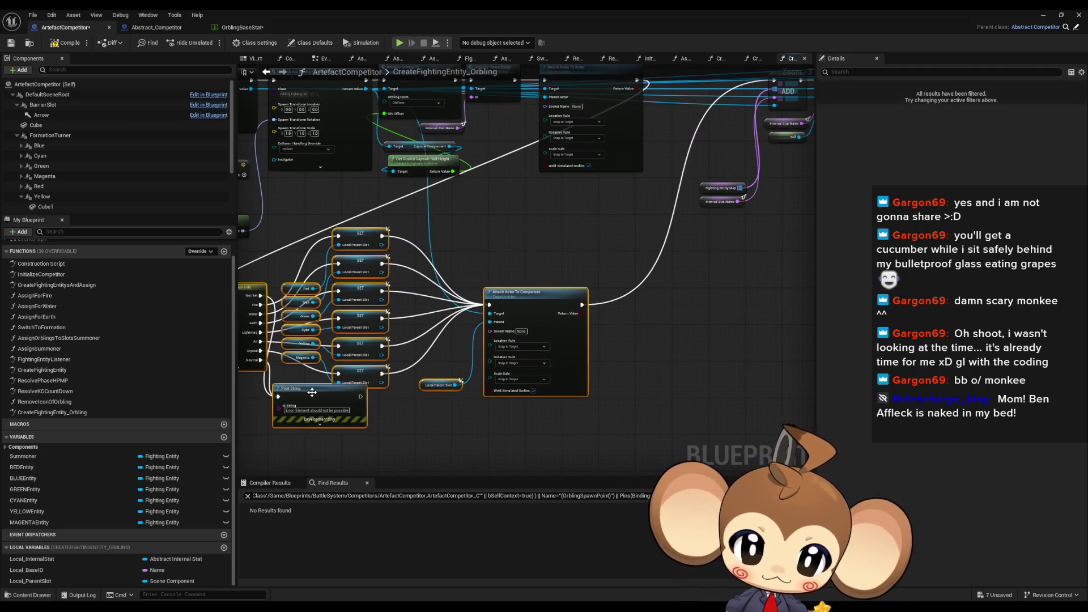
pyautogui.moveTo(308, 398); pyautogui.dragTo(619, 431)
pyautogui.scroll(-2, 619, 430)
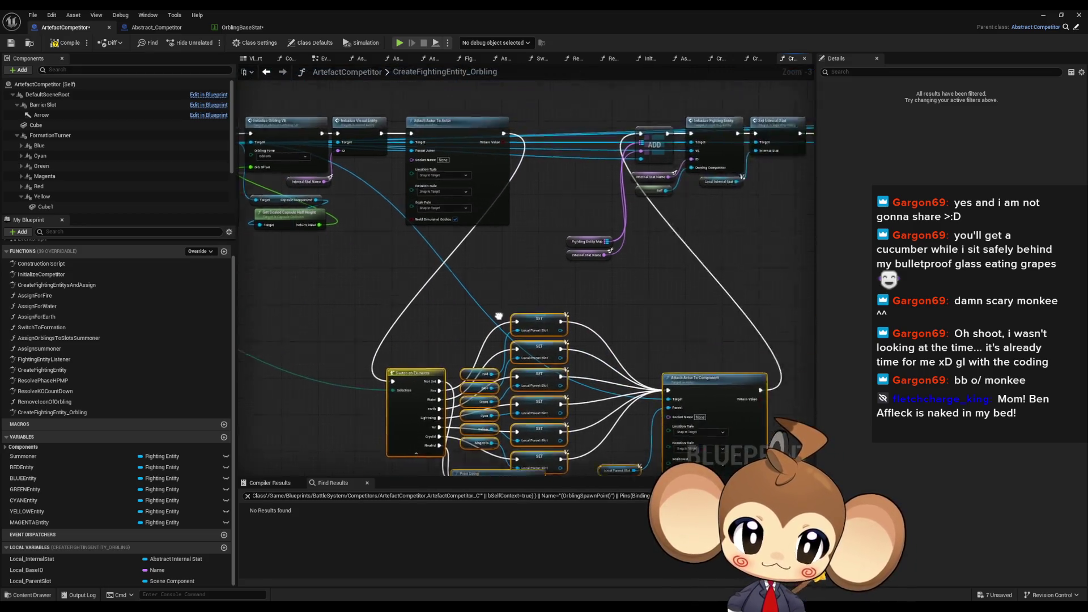
# Compile and save the Blueprint, play in the editor, then eject to view the spawned orblings
pyautogui.click(64, 46)
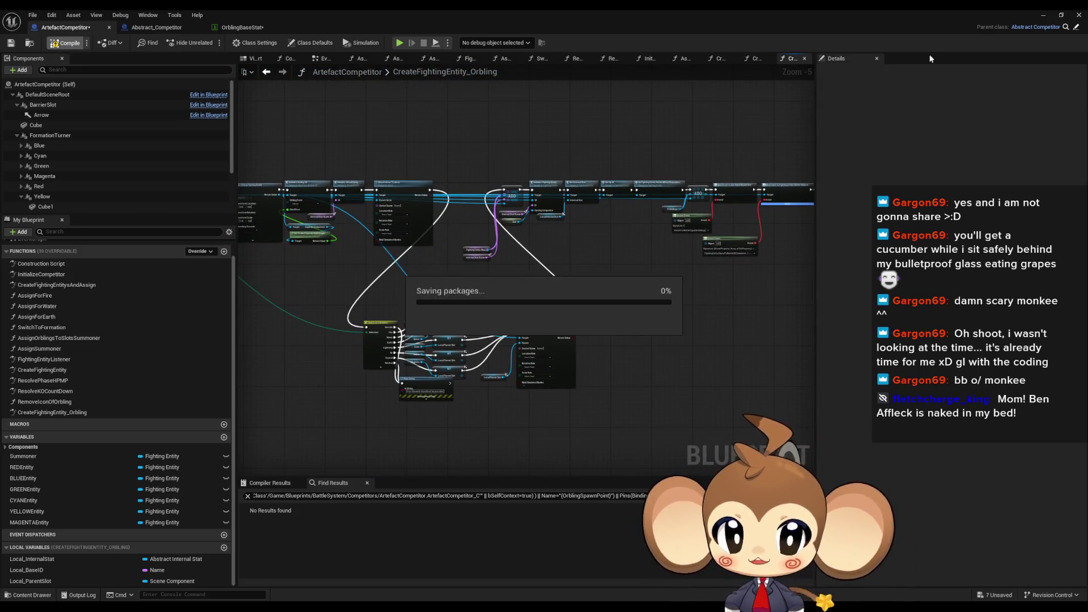
pyautogui.click(1043, 16)
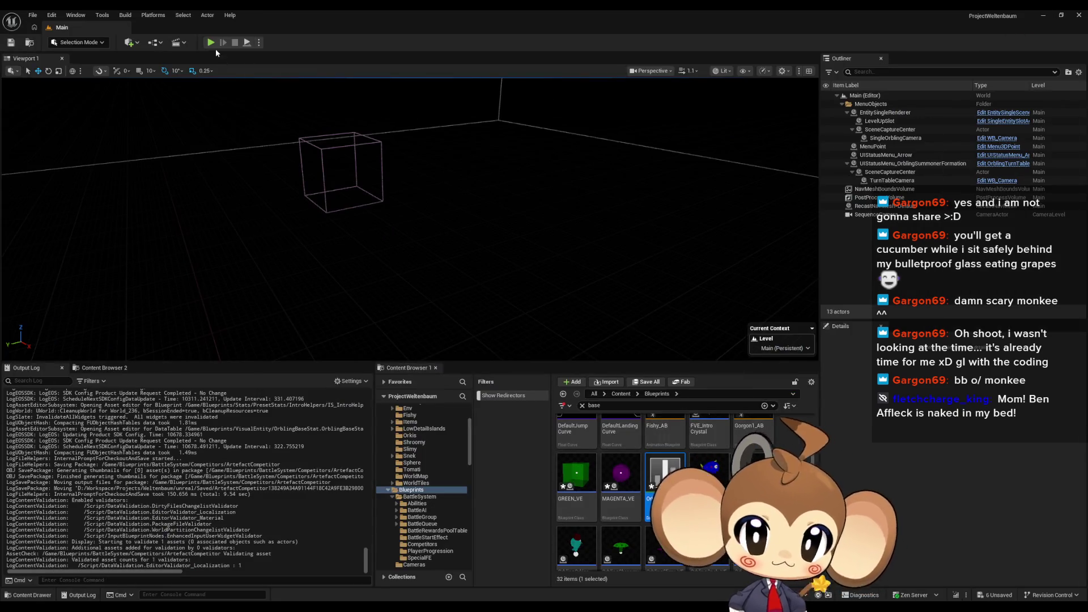
pyautogui.click(212, 44)
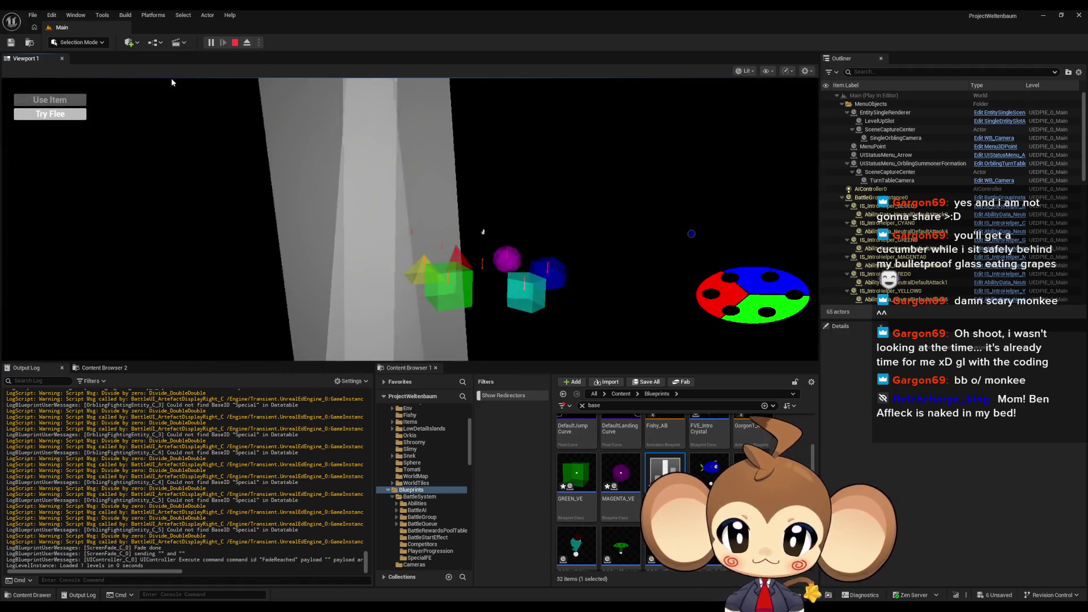
pyautogui.click(247, 42)
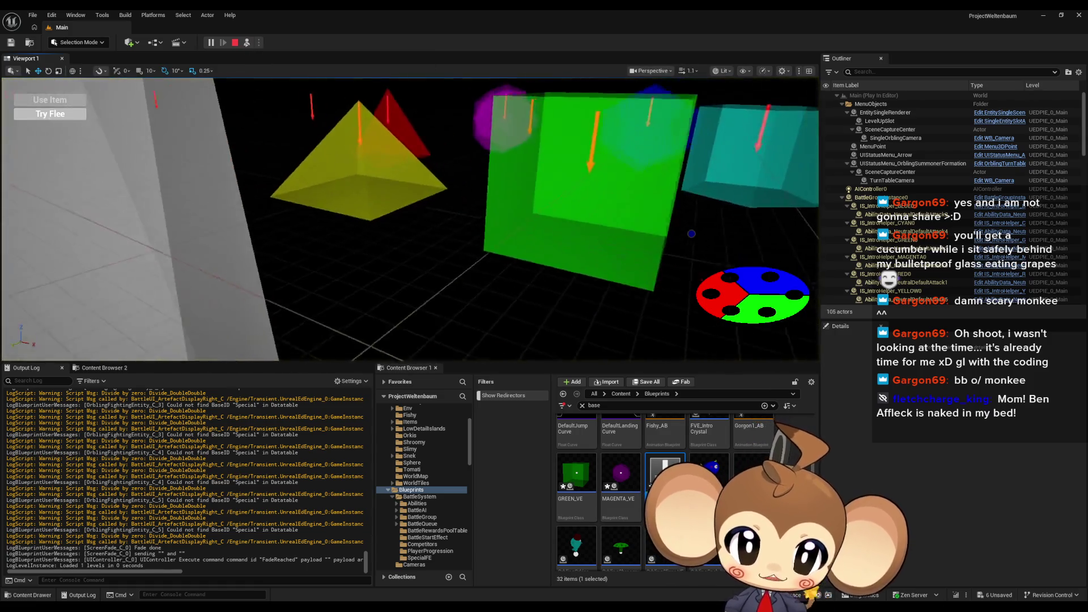
pyautogui.scroll(-5, 463, 178)
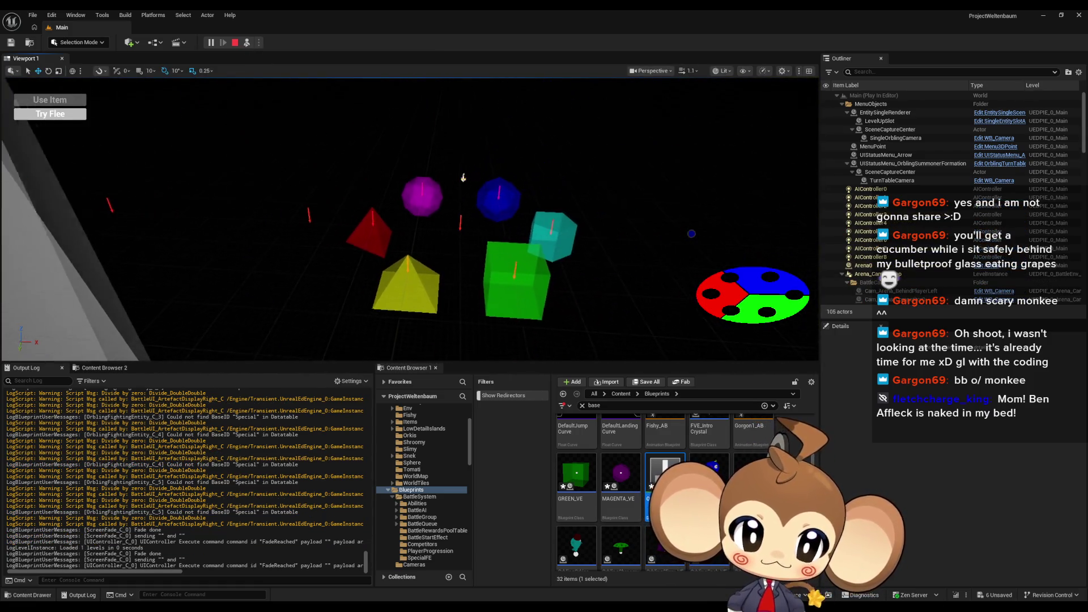
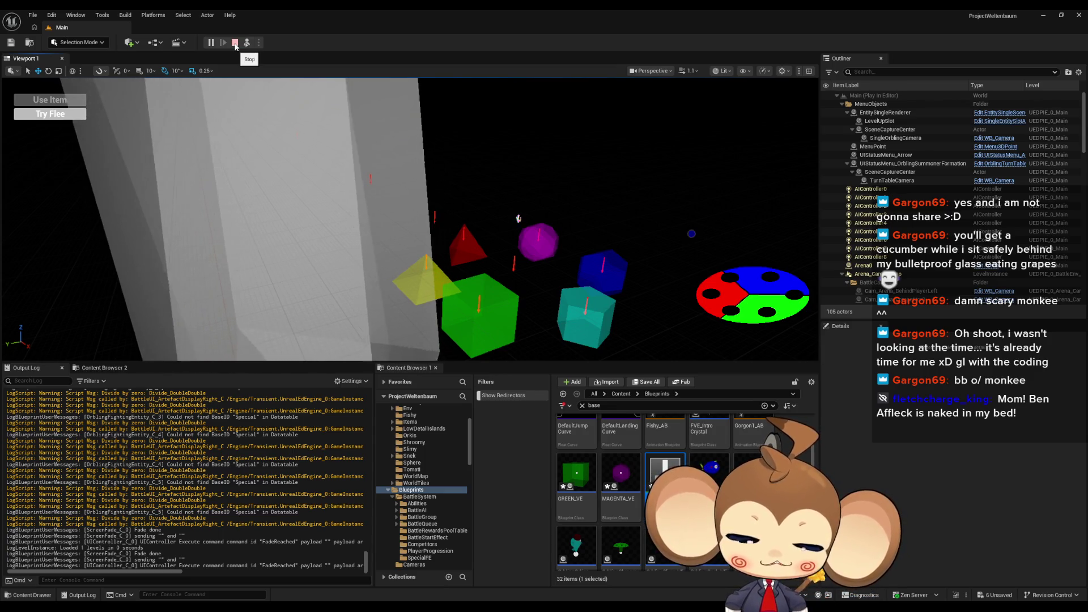
# Stop the running battle and bring up the ArtefactCompetitor Blueprint window
pyautogui.click(235, 43)
pyautogui.moveTo(446, 607)
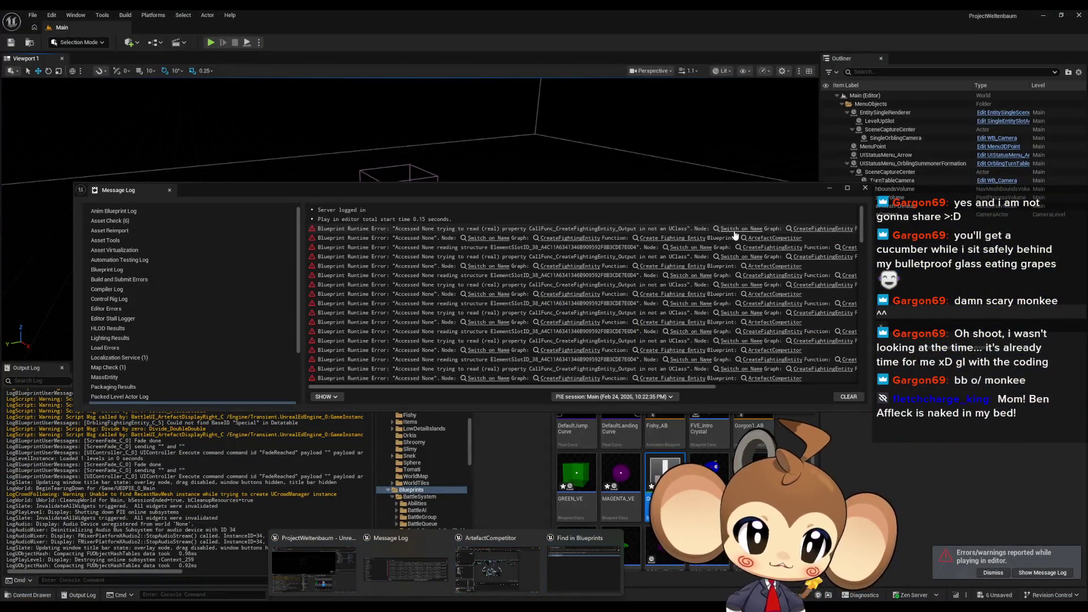
pyautogui.click(671, 247)
# Inspect the Switch on Name node wiring in the CreateFightingEntity graph
pyautogui.scroll(-3, 712, 240)
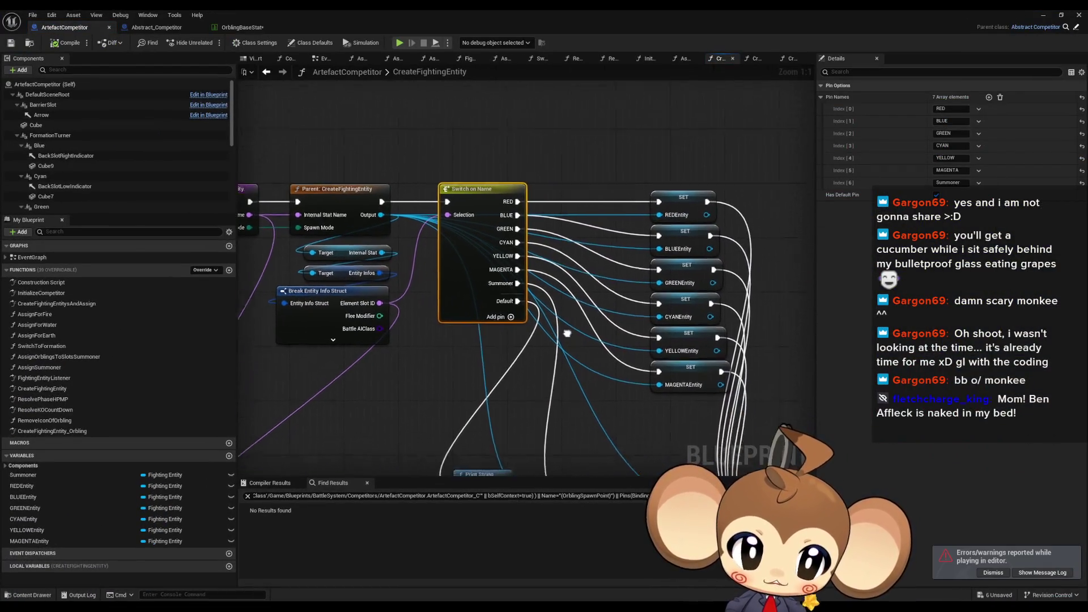
pyautogui.scroll(2, 470, 310)
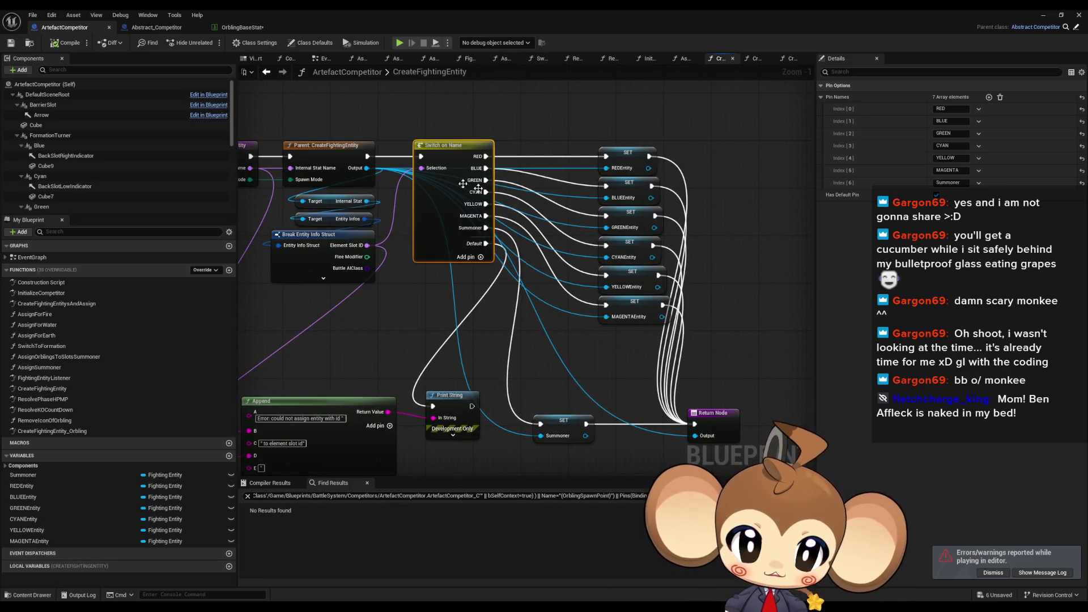
pyautogui.moveTo(426, 296); pyautogui.dragTo(471, 295)
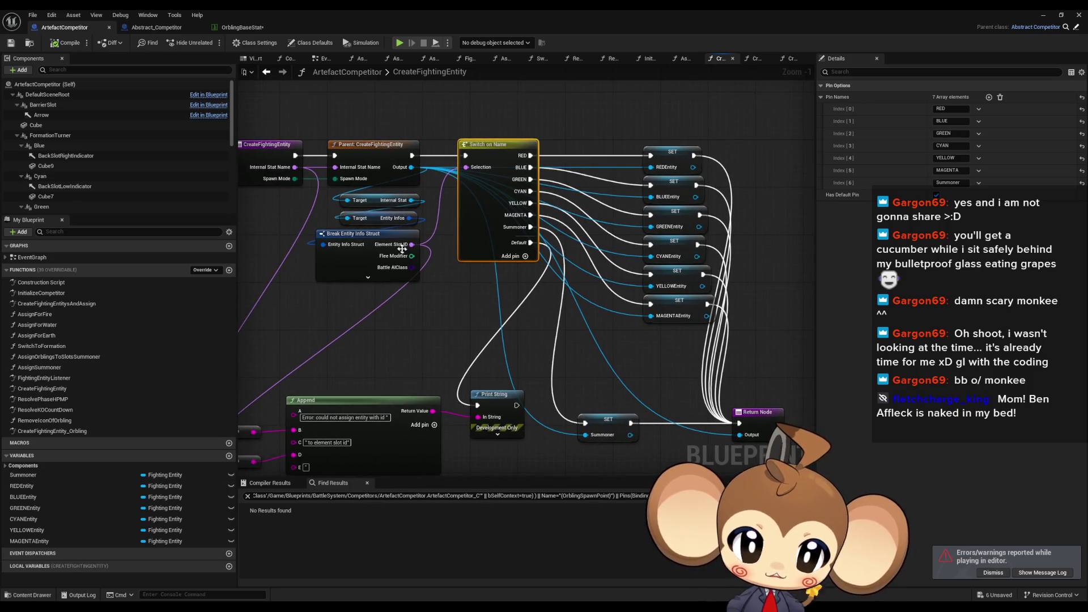
pyautogui.rightClick(483, 193)
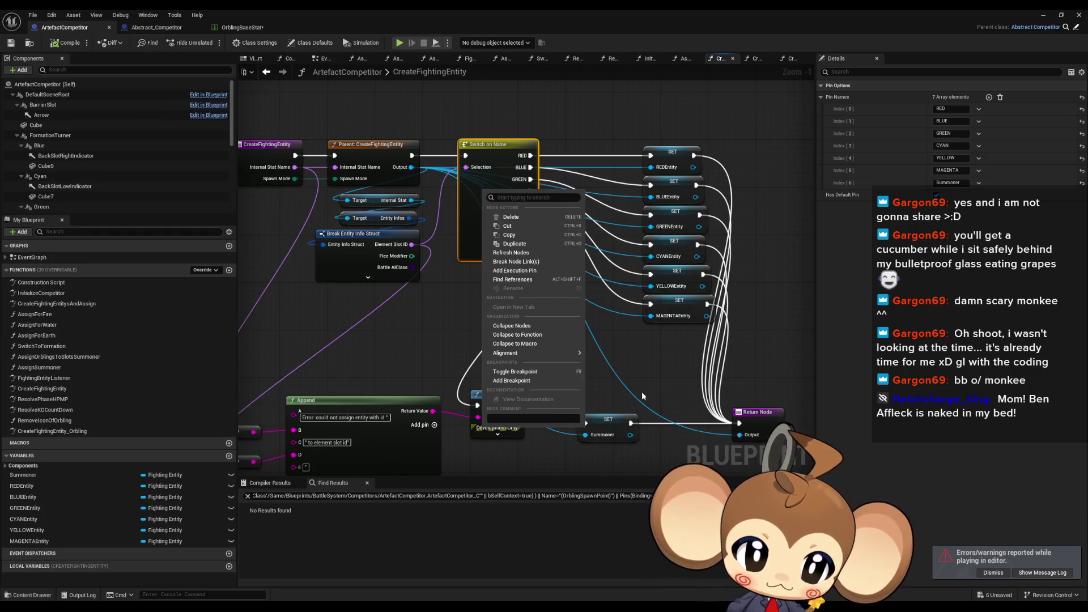
pyautogui.click(493, 275)
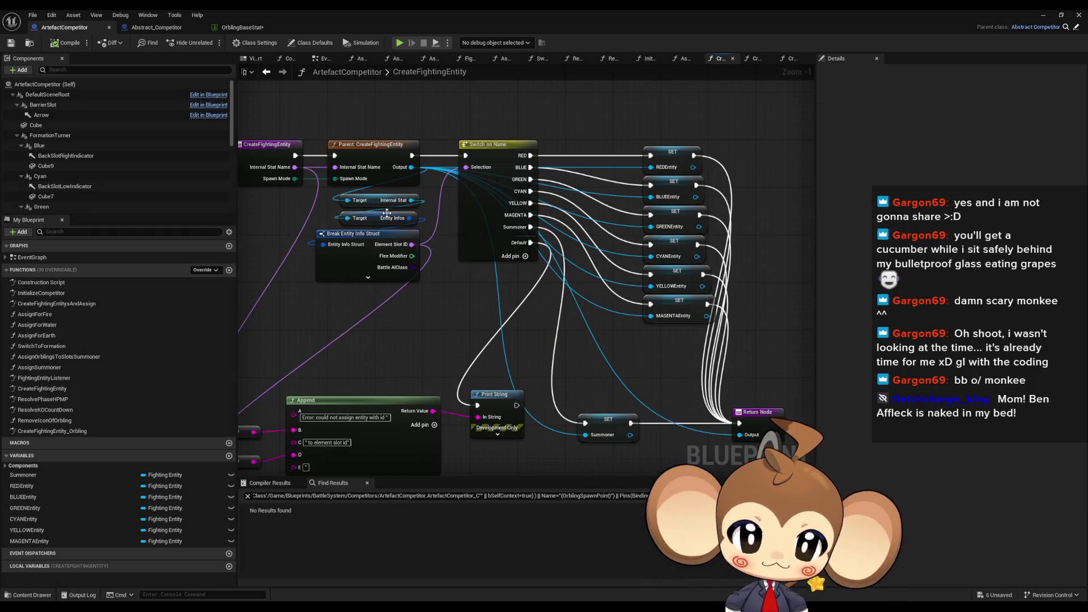
# Close the Message Log showing the Accessed None errors
pyautogui.moveTo(533, 564)
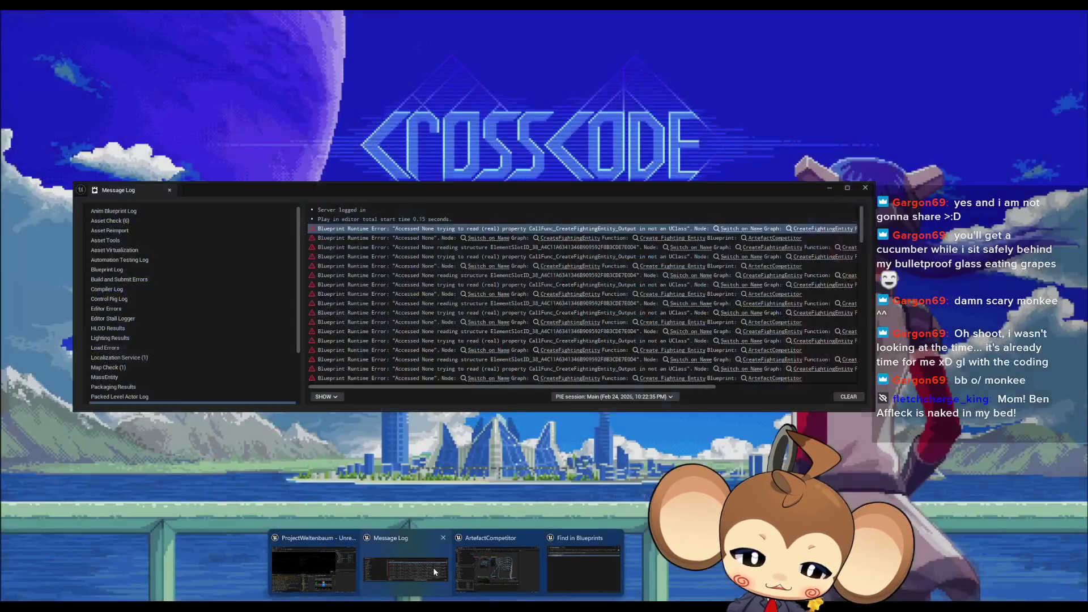
pyautogui.click(435, 571)
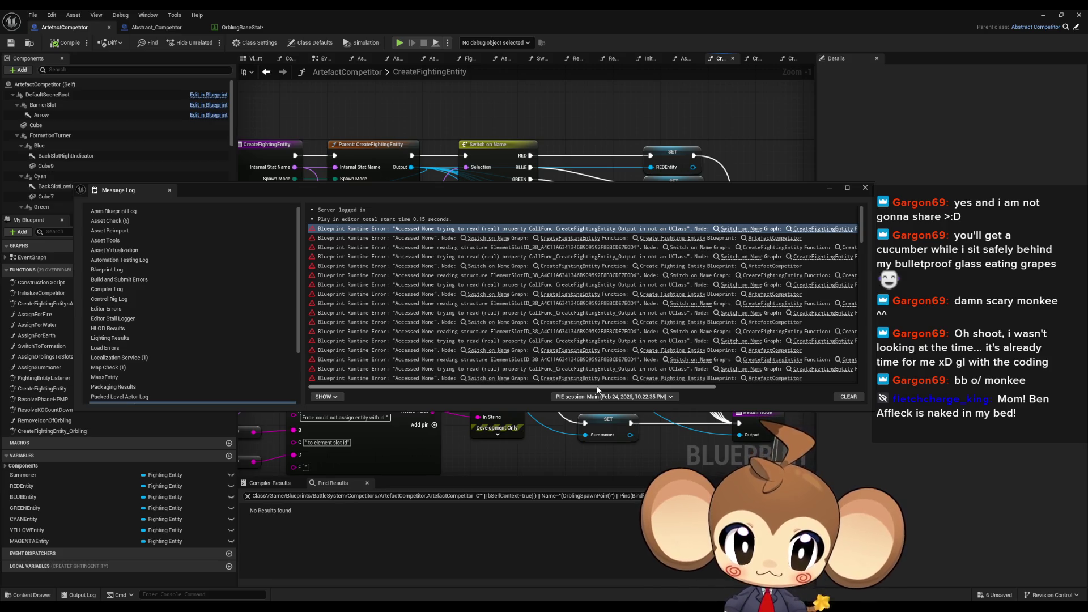
pyautogui.click(422, 119)
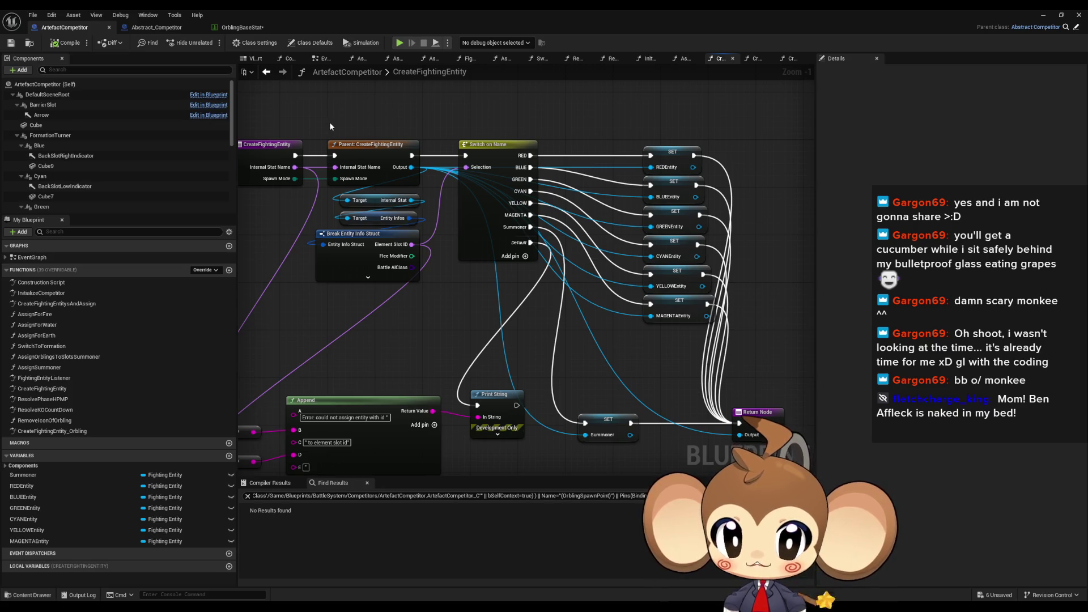
# Add a breakpoint on Parent: CreateFightingEntity and start Play from the level editor
pyautogui.rightClick(365, 157)
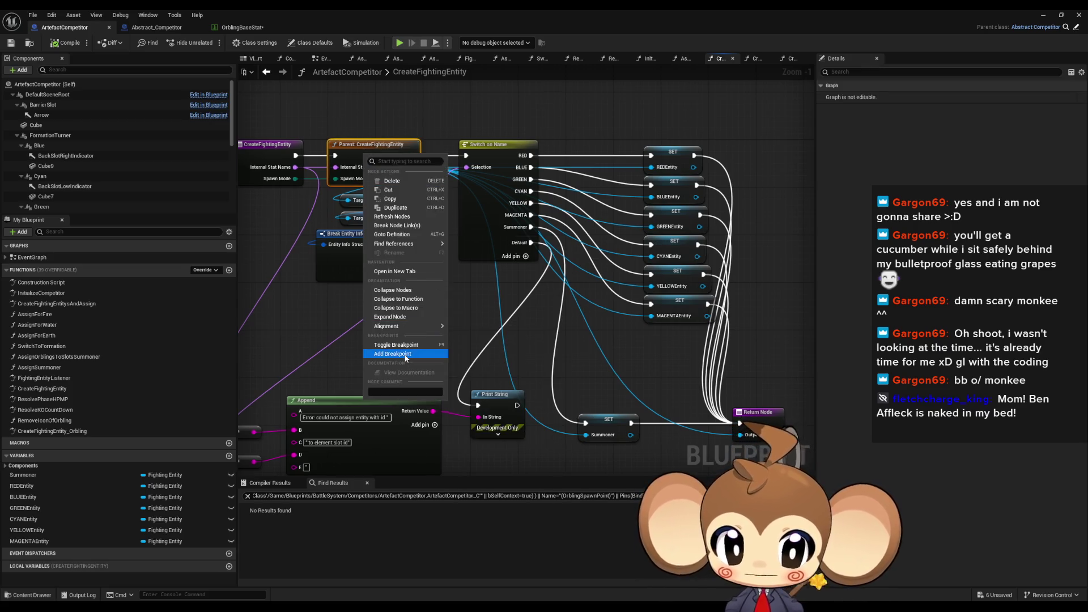
pyautogui.click(405, 357)
pyautogui.click(1040, 20)
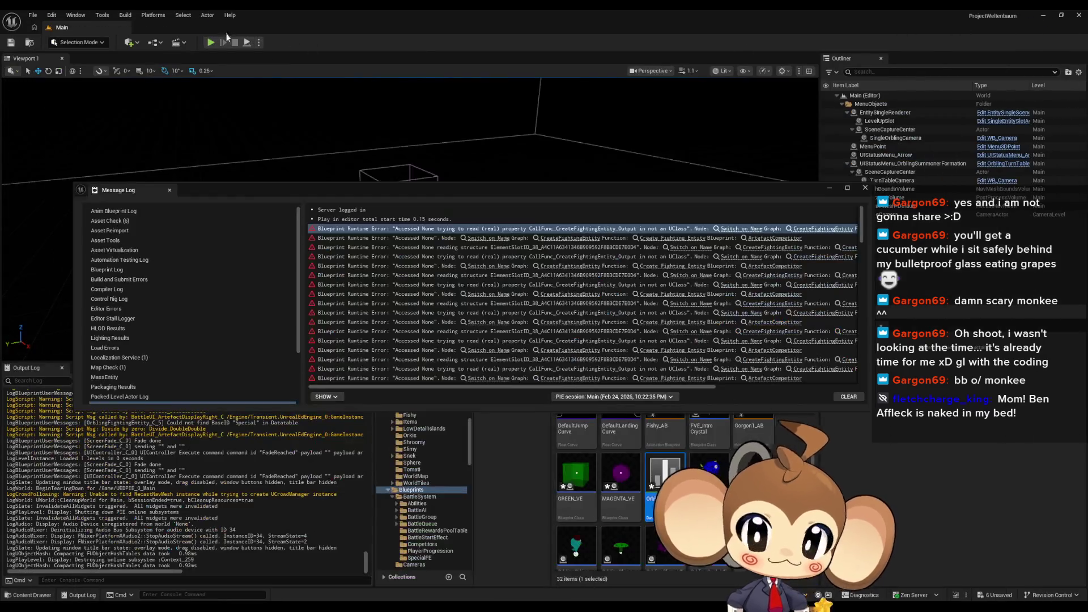
pyautogui.click(213, 44)
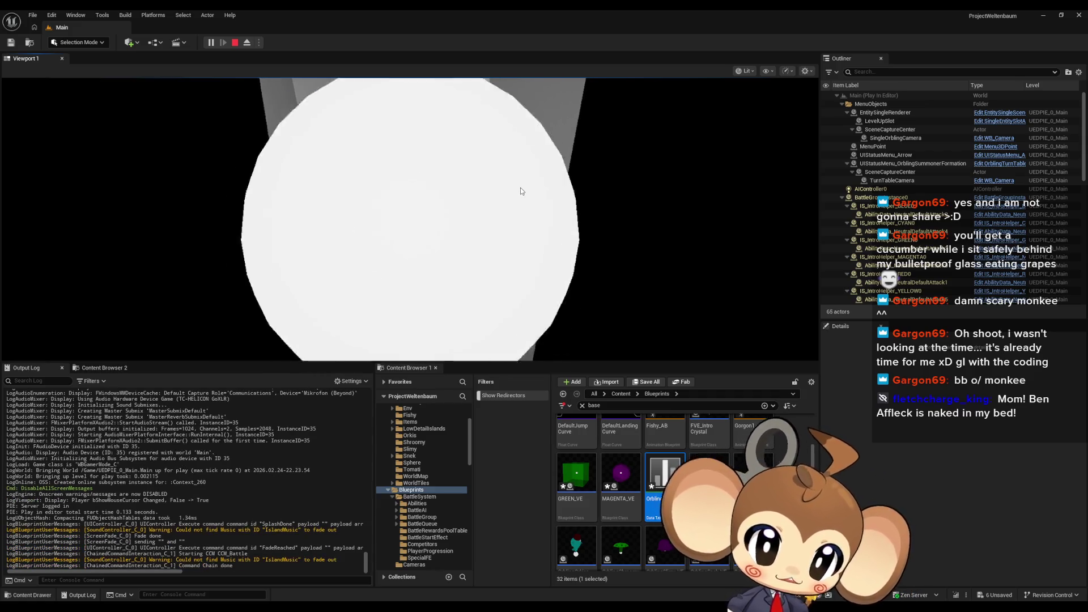
# Step through Switch on Name and Abstract_Competitor's CreateFightingEntity into CreateFightingEntity_Orbling
pyautogui.press('F10')
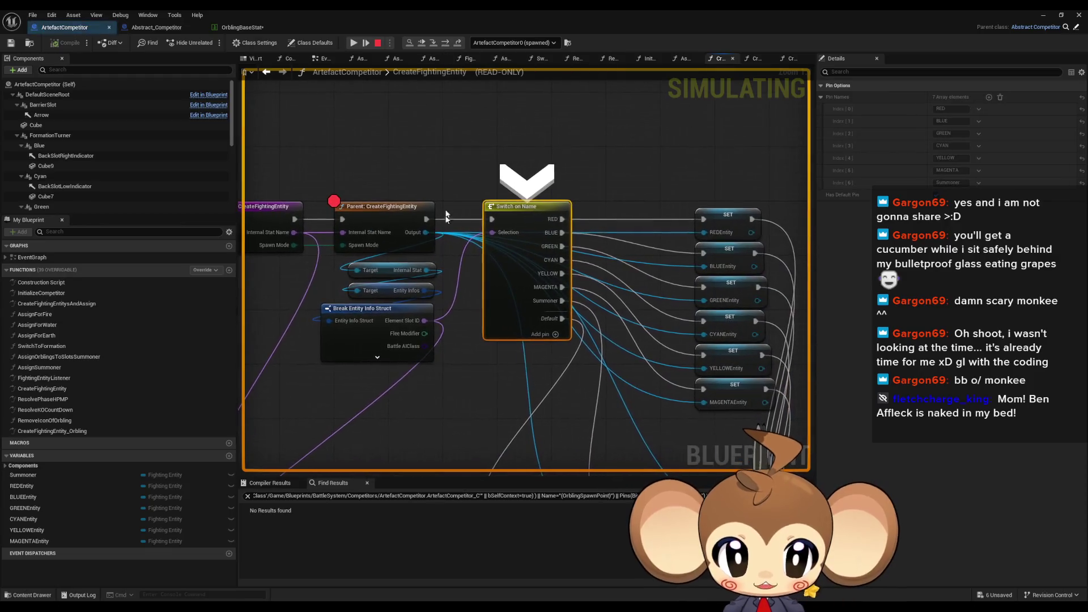
pyautogui.moveTo(353, 234)
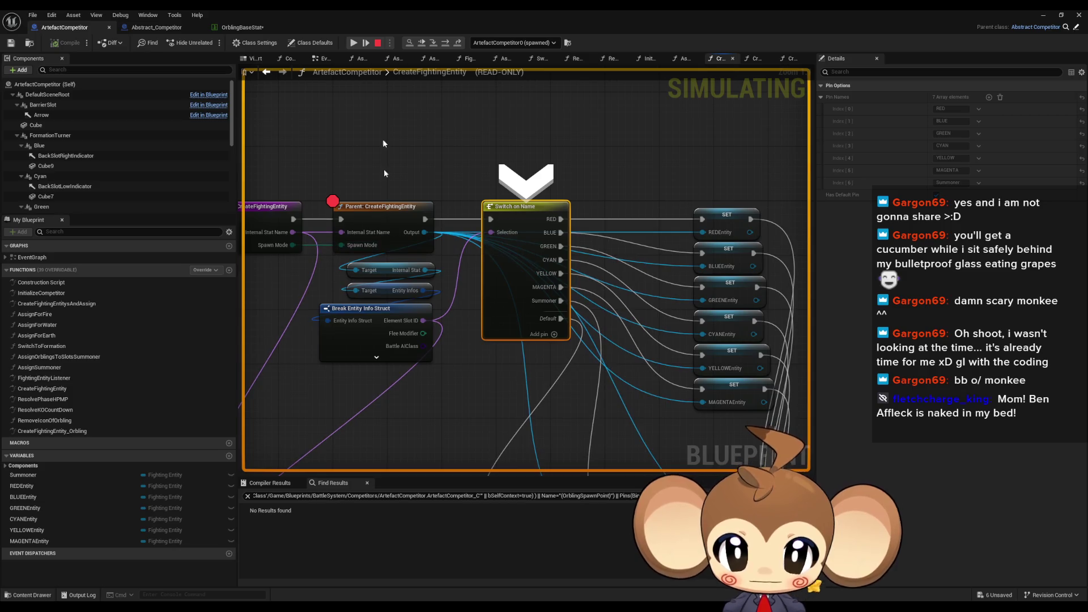
pyautogui.click(365, 39)
pyautogui.click(436, 41)
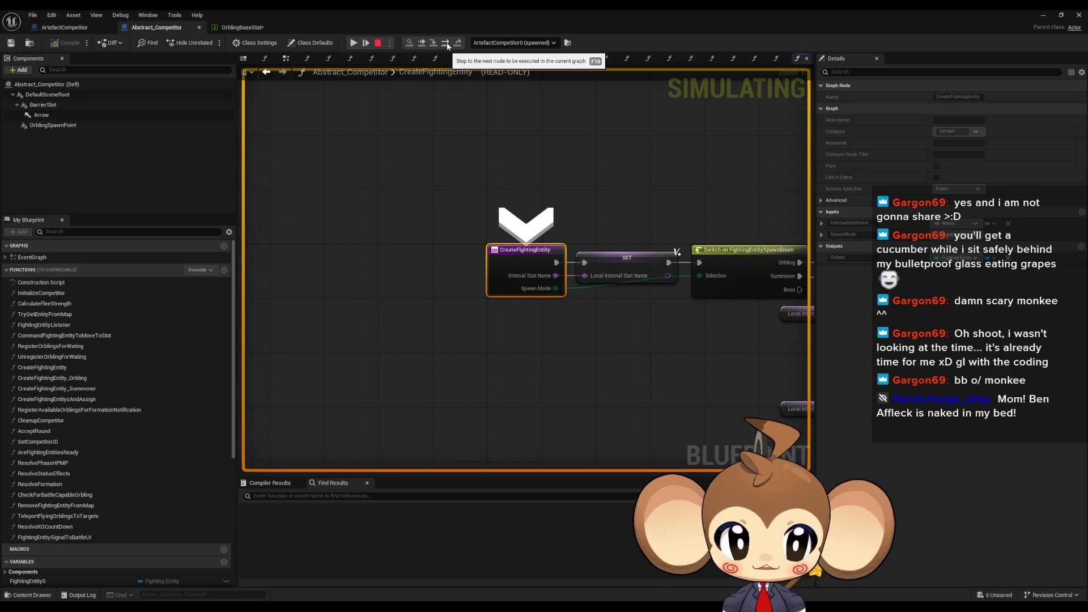
pyautogui.click(446, 44)
pyautogui.moveTo(429, 278)
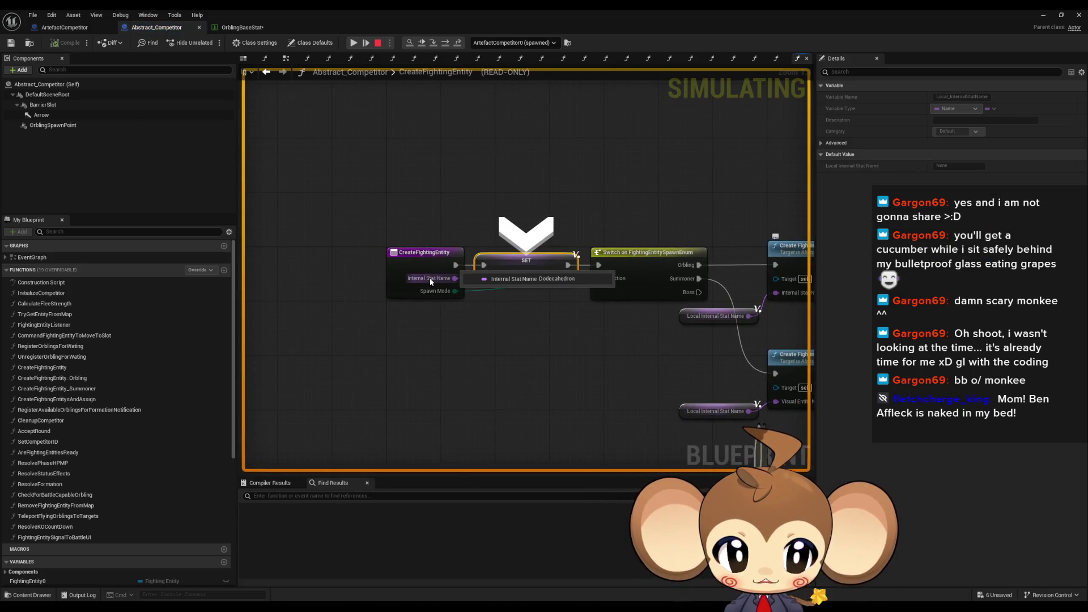
pyautogui.click(447, 44)
pyautogui.click(447, 44)
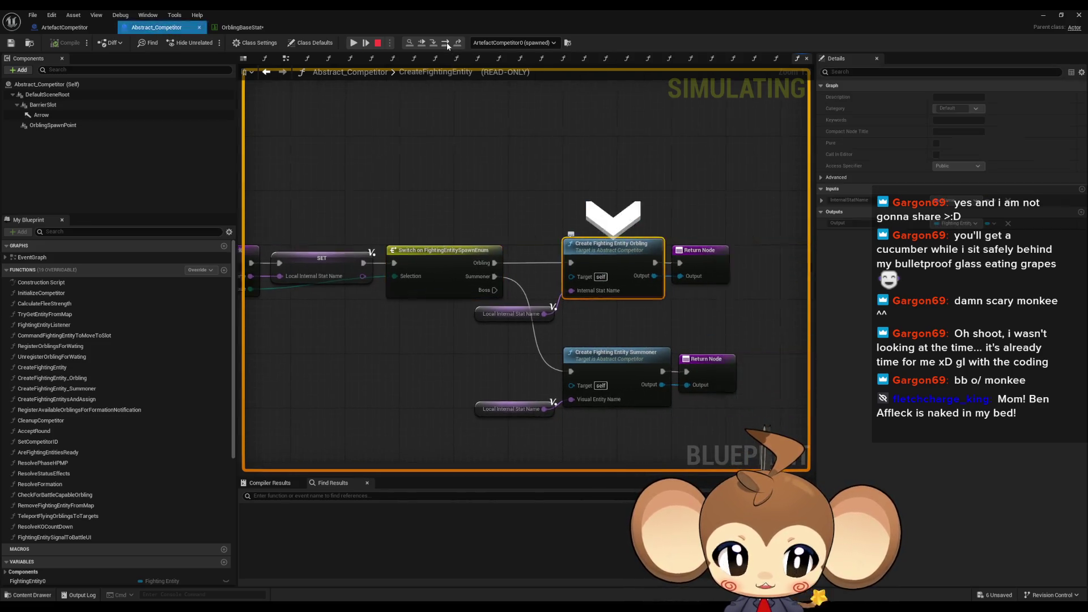
pyautogui.click(437, 42)
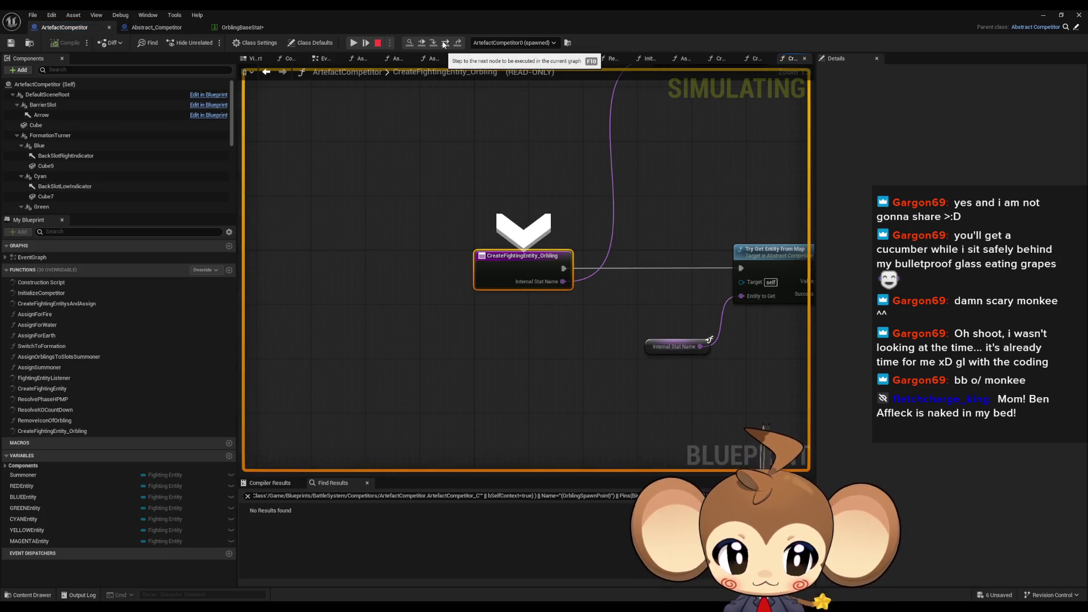
# Step past Try Get Entity from Map, confirming stat name Dodecahedron, to SET Local Internal Stat
pyautogui.click(445, 44)
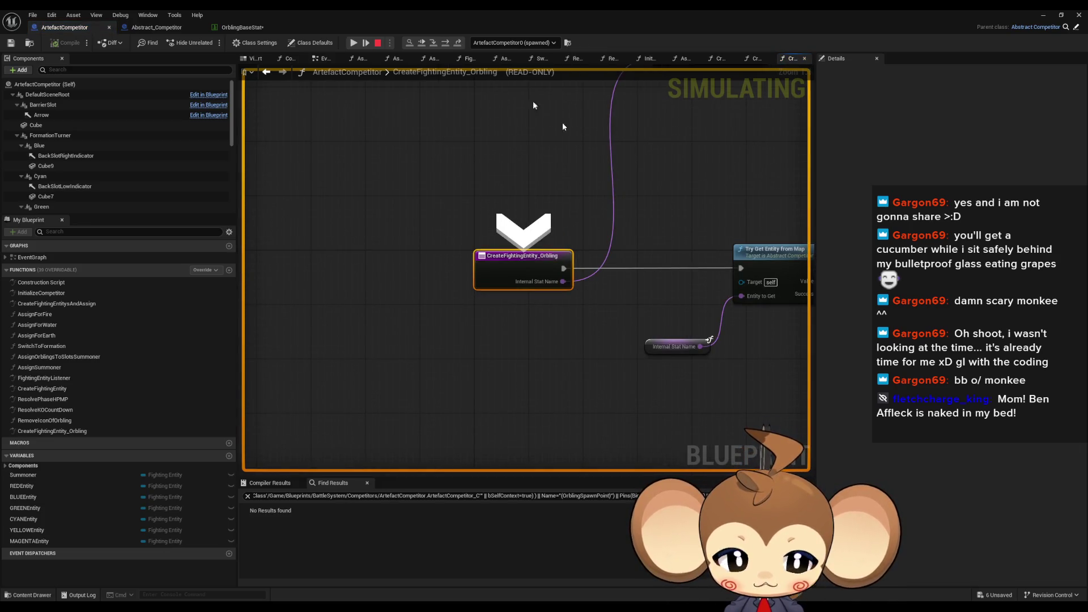
pyautogui.click(446, 44)
pyautogui.moveTo(426, 343)
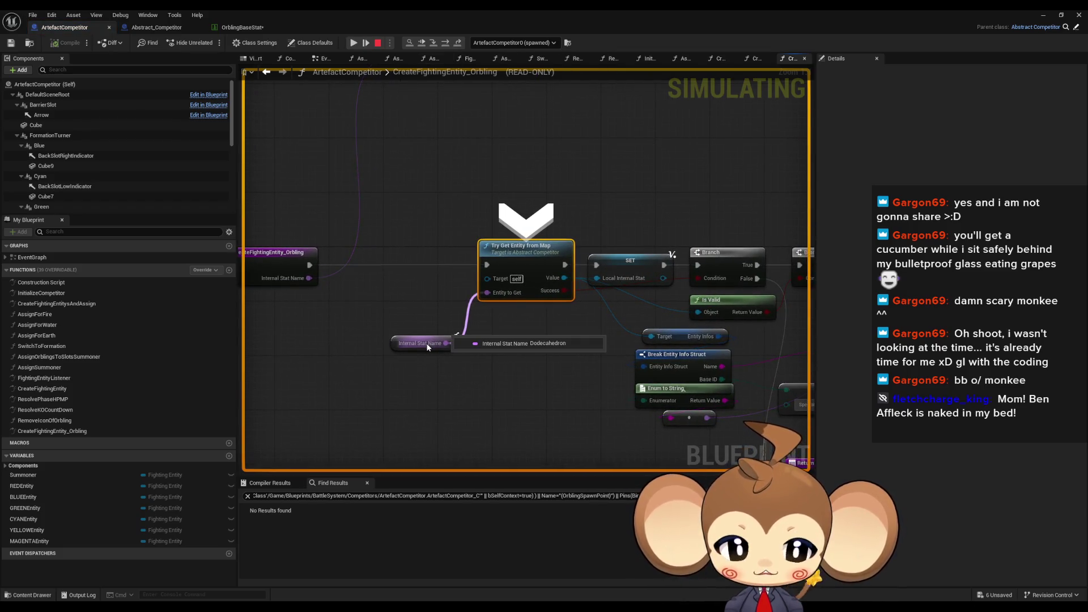
pyautogui.moveTo(570, 281)
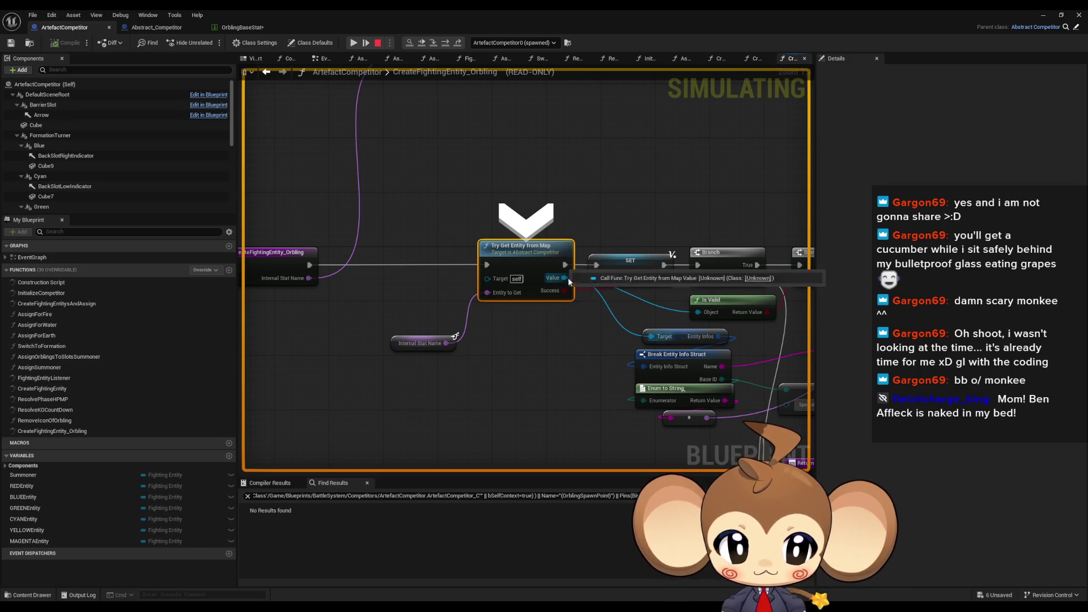
pyautogui.click(446, 43)
pyautogui.moveTo(449, 277)
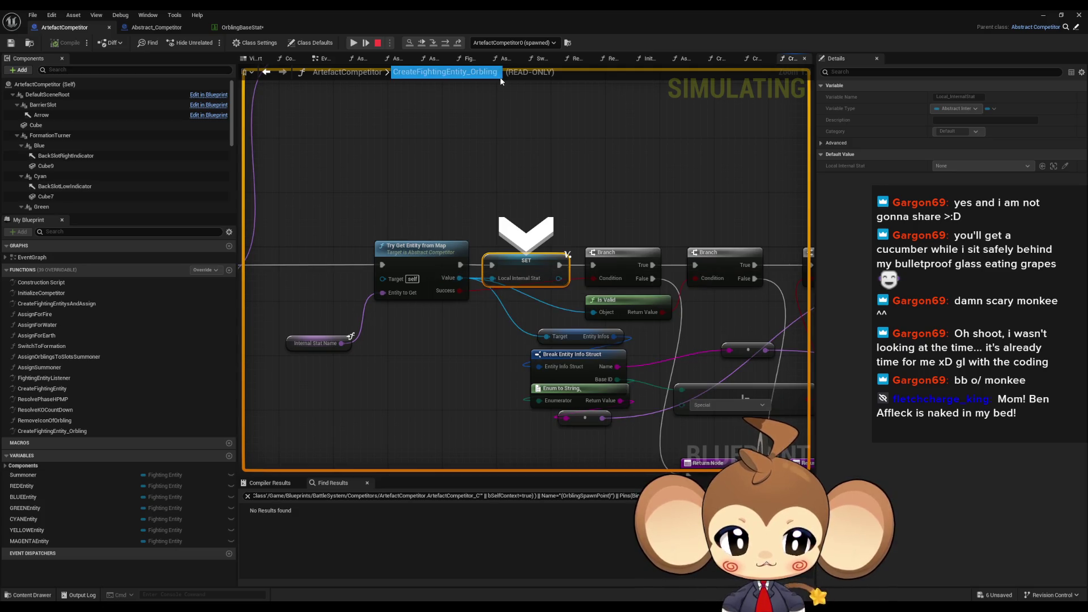
pyautogui.scroll(-1, 441, 242)
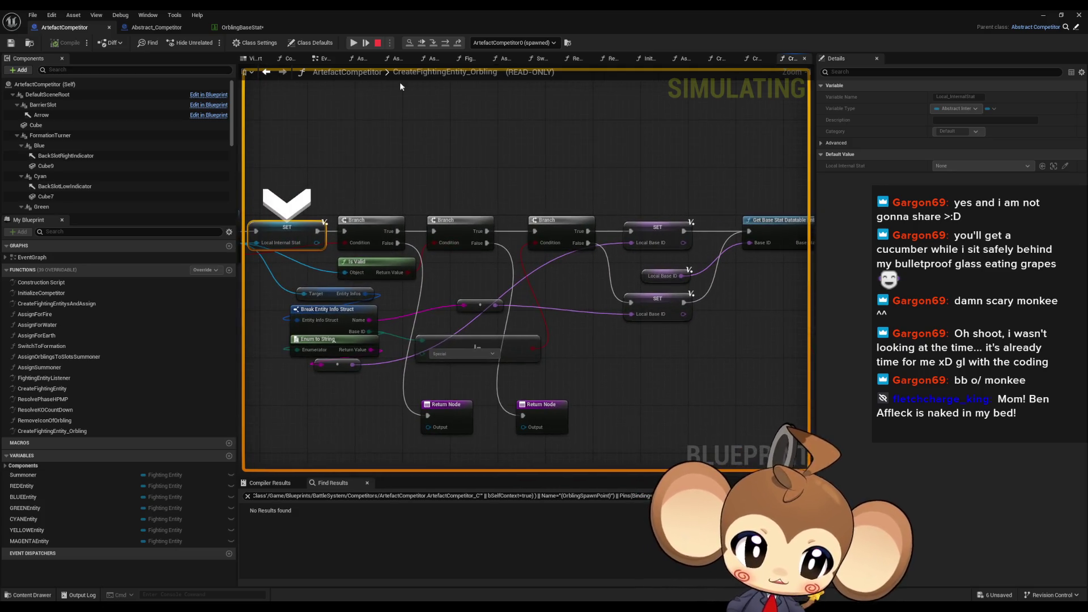
# Step through the Branch checks, Base Stat lookup and Orbling cast to the SpawnActor node
pyautogui.click(446, 43)
pyautogui.click(446, 43)
pyautogui.click(446, 43)
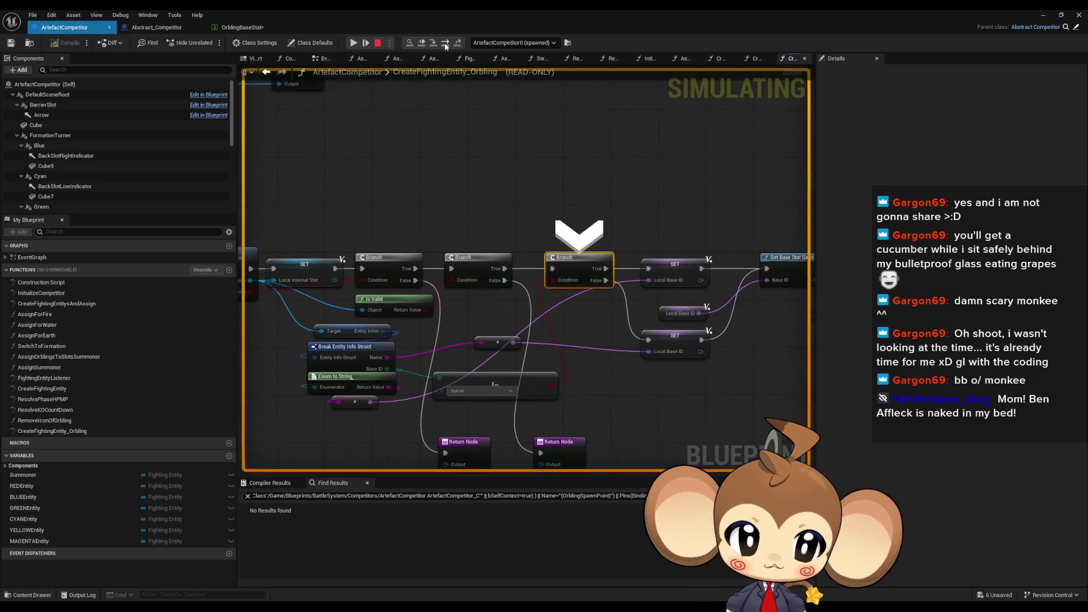
pyautogui.click(446, 43)
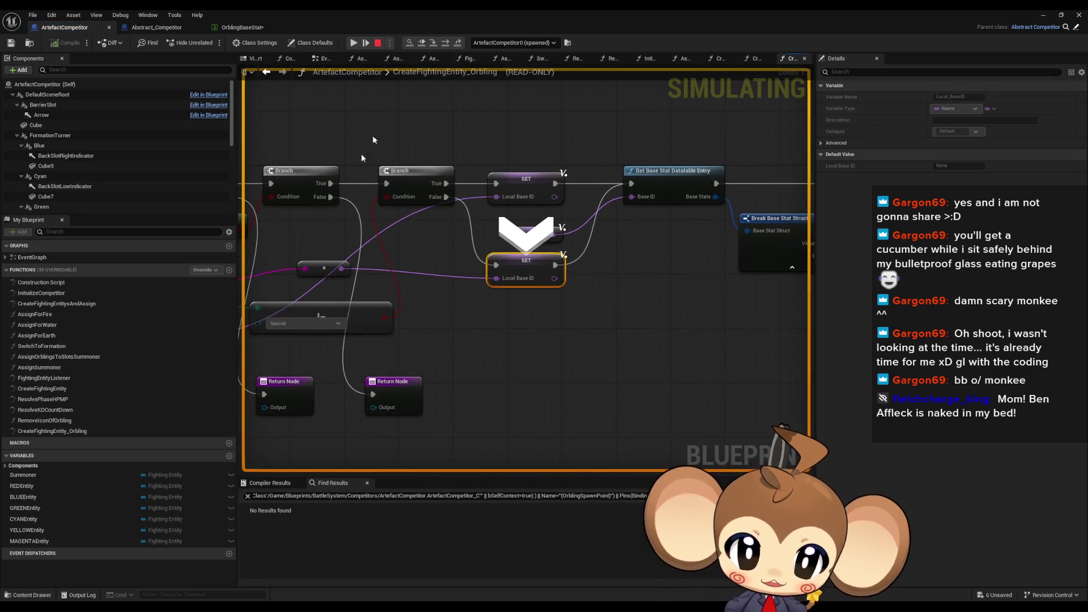
pyautogui.click(445, 43)
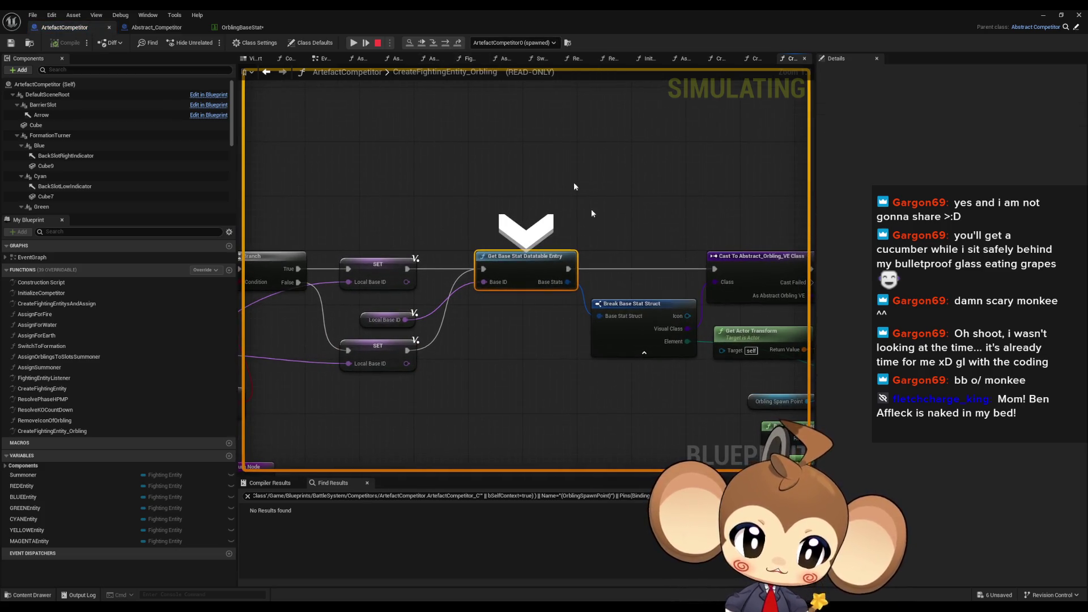
pyautogui.moveTo(390, 321)
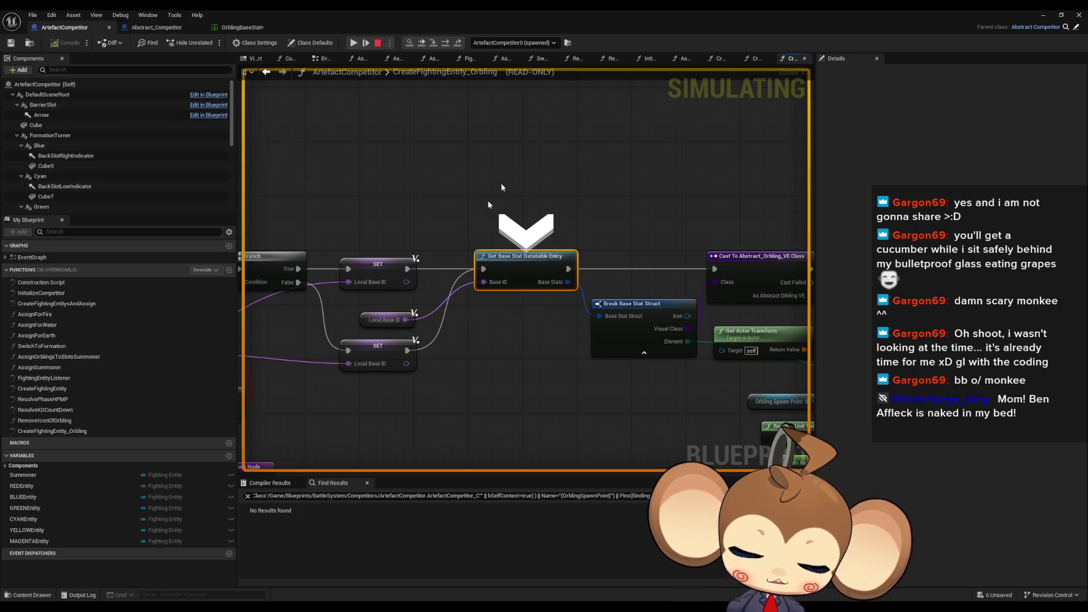
pyautogui.click(448, 44)
pyautogui.moveTo(318, 276)
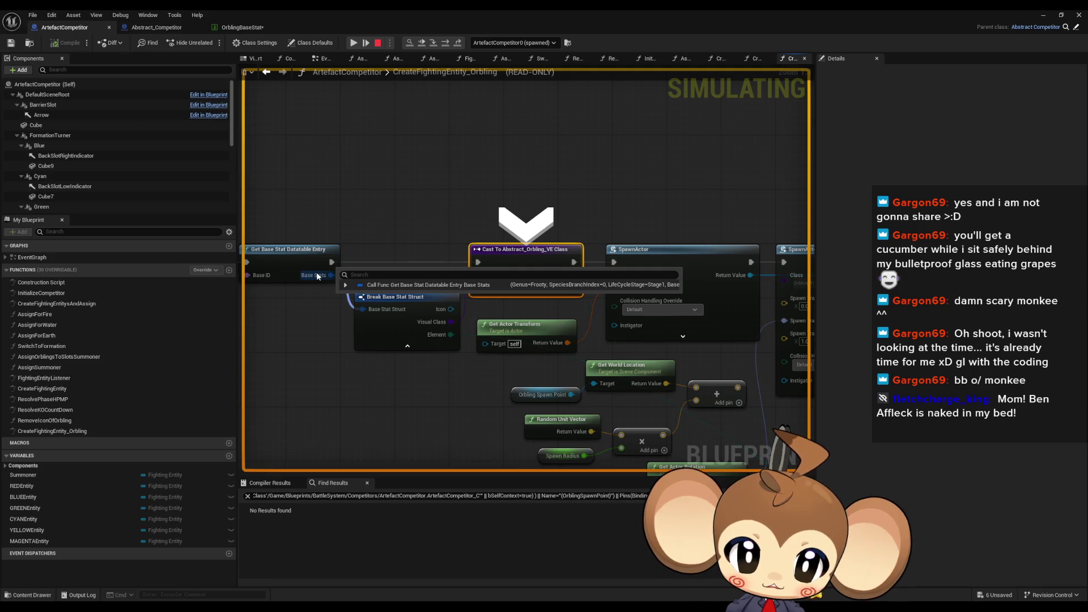
pyautogui.moveTo(437, 321)
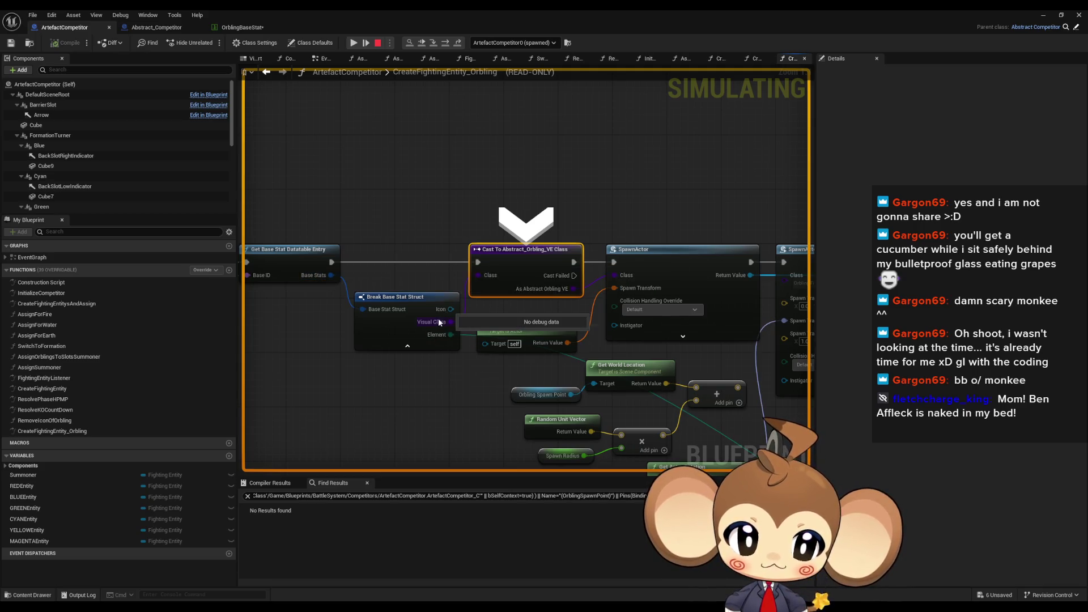
pyautogui.click(448, 43)
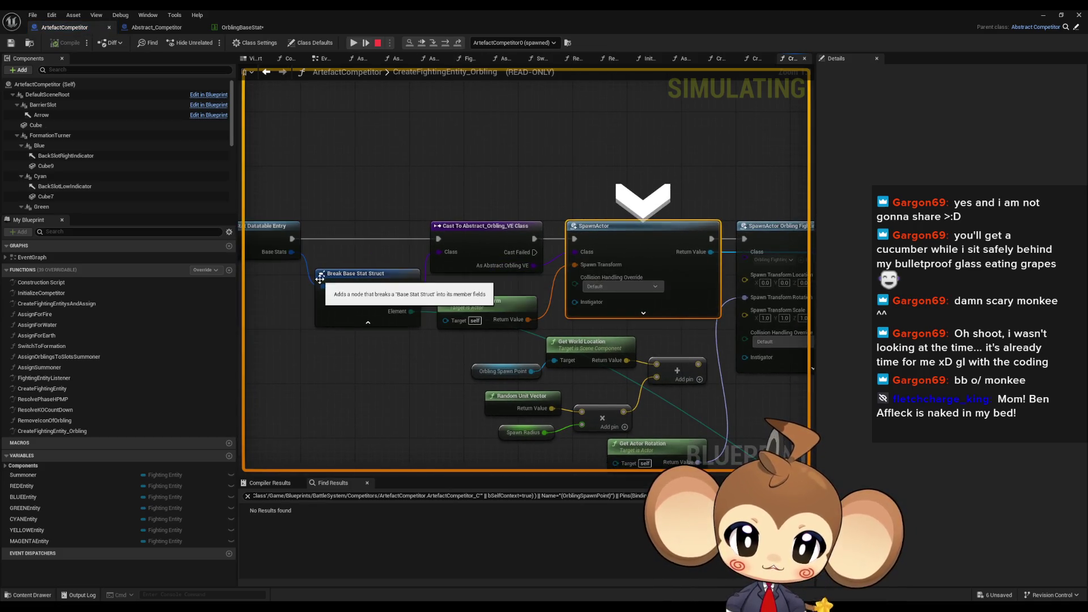
# Inspect the Base Stats values passed to SpawnActor, pan around the graph, then stop debugging
pyautogui.click(307, 262)
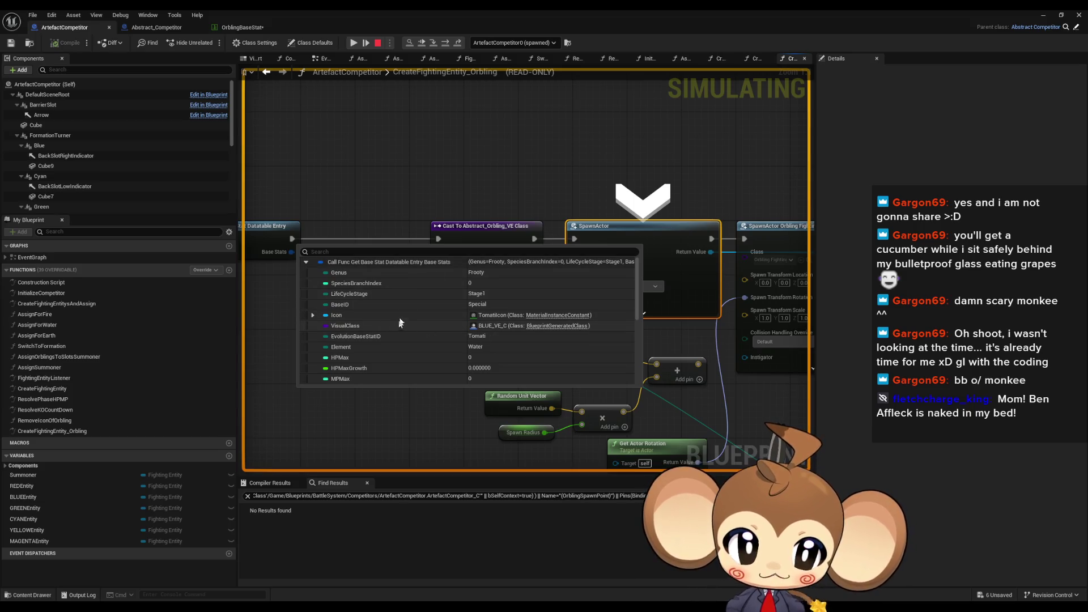
pyautogui.moveTo(556, 177)
pyautogui.mouseDown()
pyautogui.moveTo(474, 154)
pyautogui.moveTo(261, 152)
pyautogui.mouseUp()
pyautogui.scroll(-5, 409, 157)
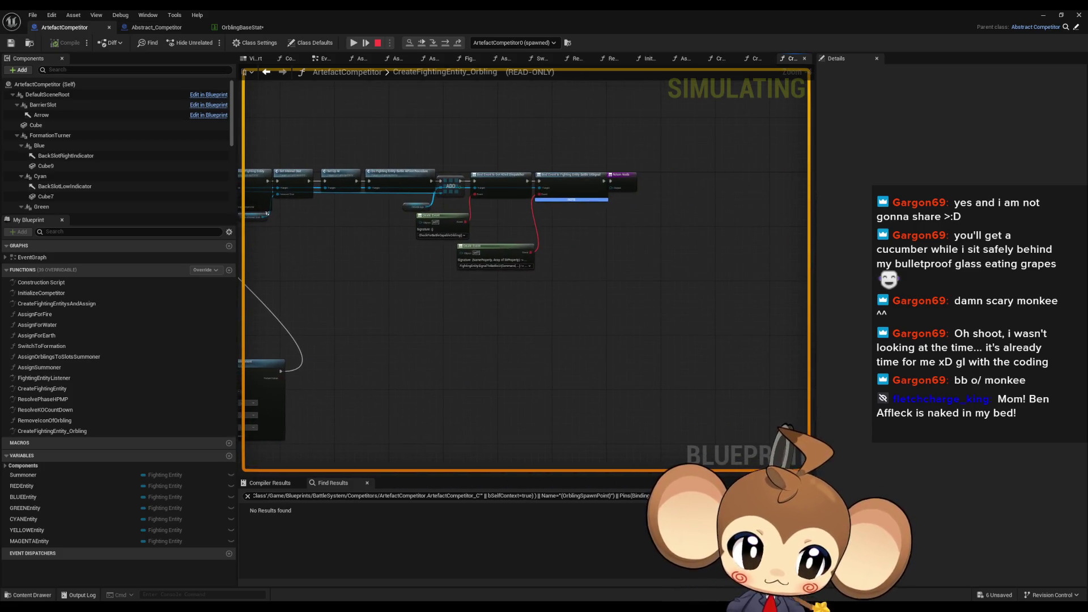
pyautogui.moveTo(623, 188); pyautogui.dragTo(765, 233)
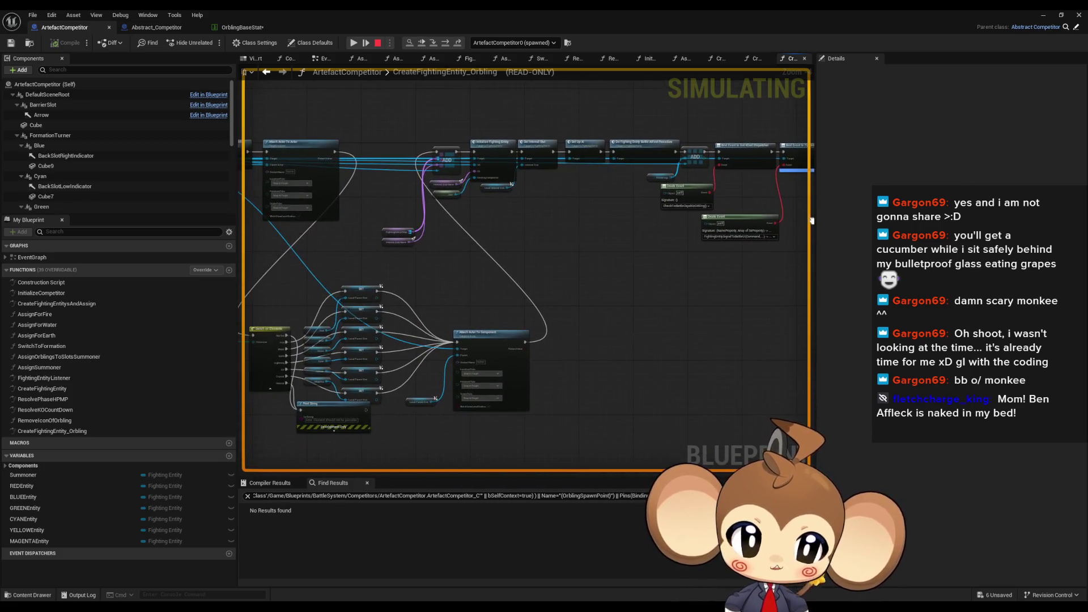
pyautogui.moveTo(652, 227); pyautogui.dragTo(841, 231)
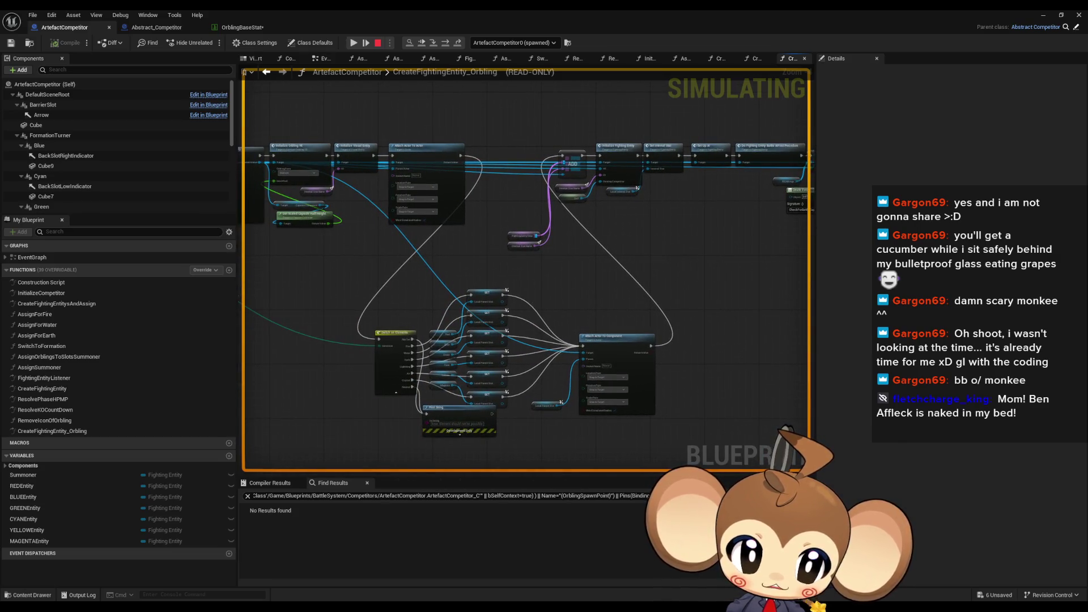
pyautogui.moveTo(935, 225)
pyautogui.mouseDown()
pyautogui.moveTo(700, 229)
pyautogui.moveTo(765, 318)
pyautogui.moveTo(822, 340)
pyautogui.moveTo(884, 348)
pyautogui.moveTo(896, 295)
pyautogui.mouseUp()
pyautogui.click(378, 42)
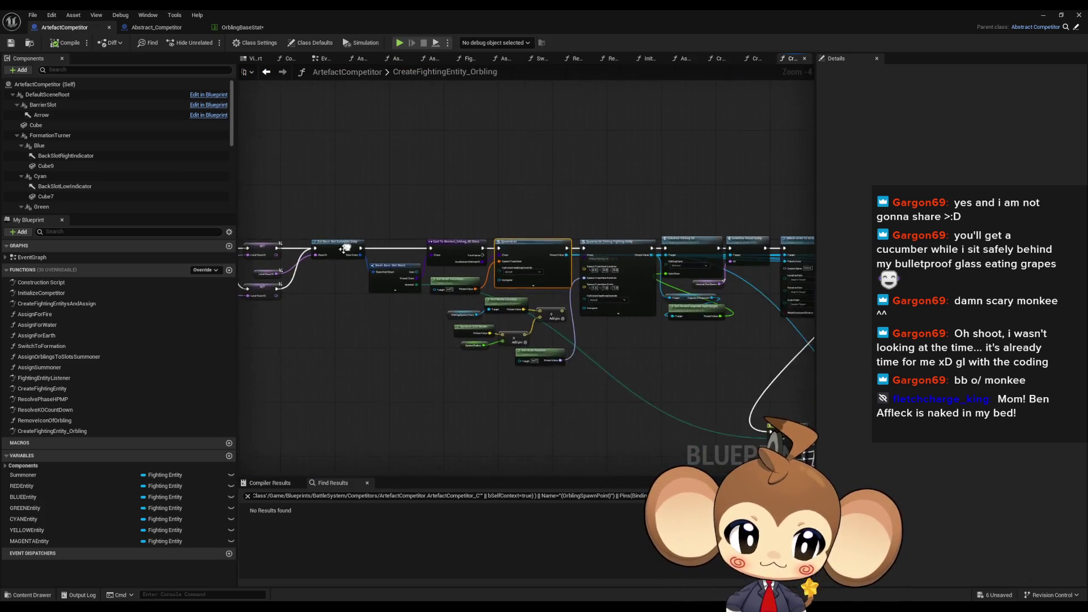
# Wire the Return Node Output to SpawnActor's Return Value, then return to the level editor
pyautogui.scroll(4, 598, 261)
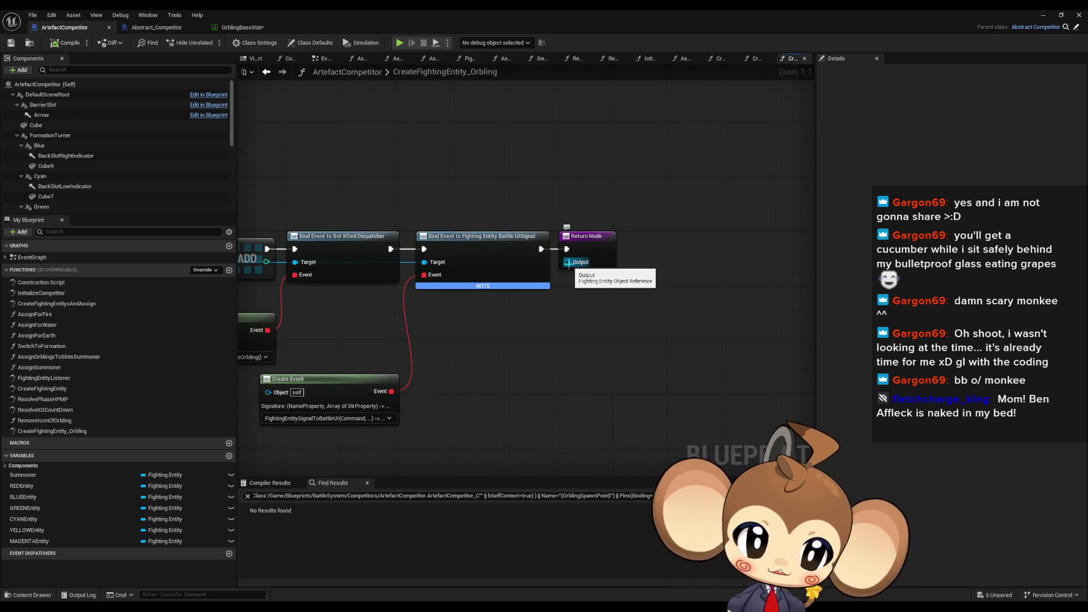
pyautogui.moveTo(568, 261)
pyautogui.mouseDown()
pyautogui.moveTo(447, 369)
pyautogui.moveTo(431, 307)
pyautogui.moveTo(562, 303)
pyautogui.mouseUp()
pyautogui.scroll(-4, 447, 365)
pyautogui.scroll(2, 430, 307)
pyautogui.scroll(-4, 449, 287)
pyautogui.moveTo(449, 287); pyautogui.dragTo(445, 286)
pyautogui.scroll(3, 457, 266)
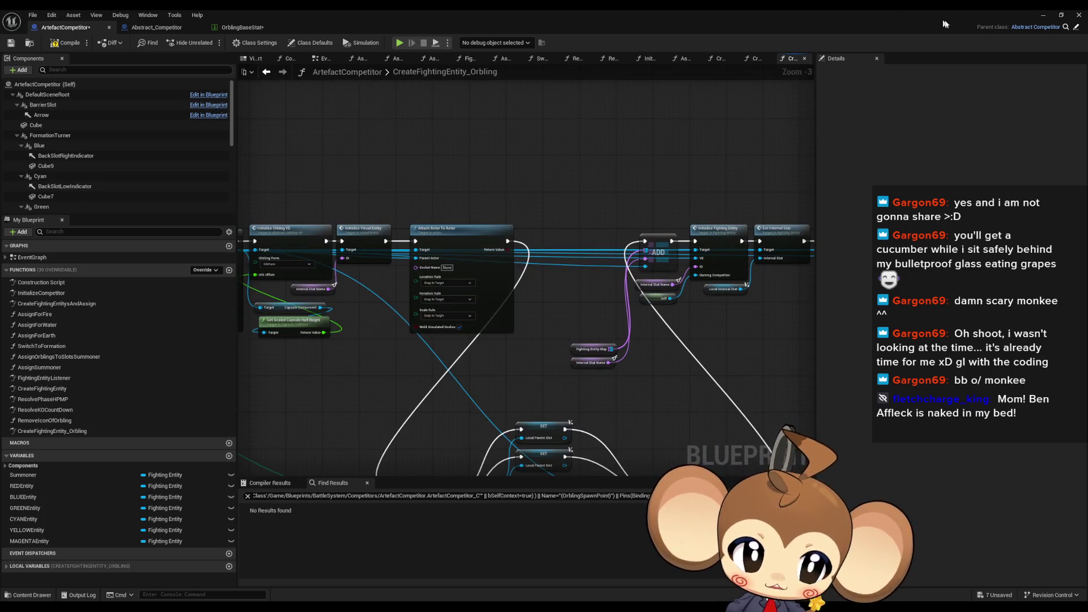
pyautogui.click(1042, 17)
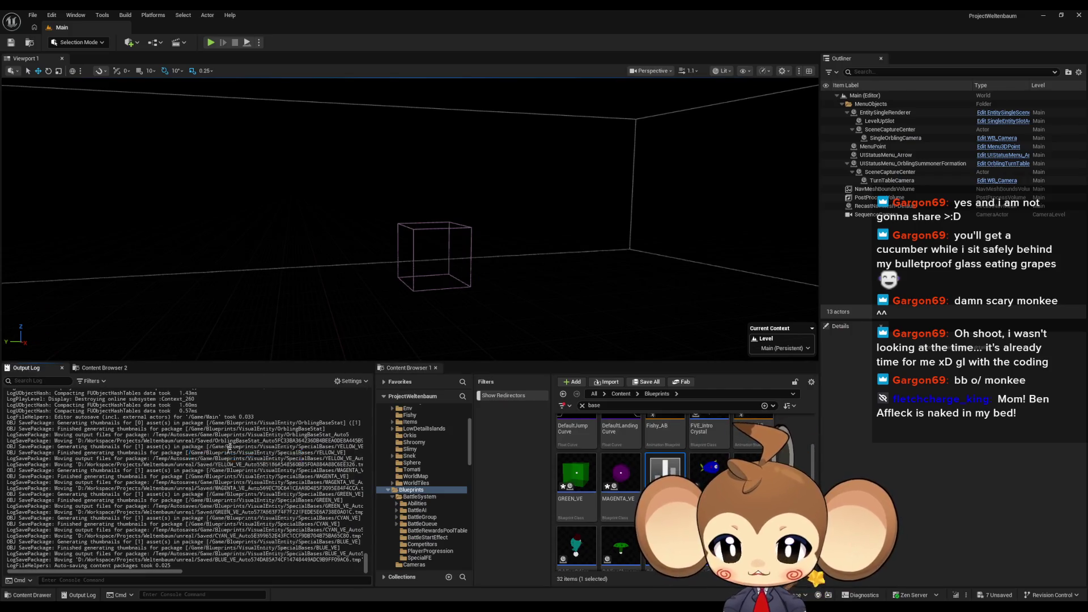
# Start Play with Alt+P and resume from the breakpoint to the Switch on Name node
pyautogui.hotkey('alt', 'p')
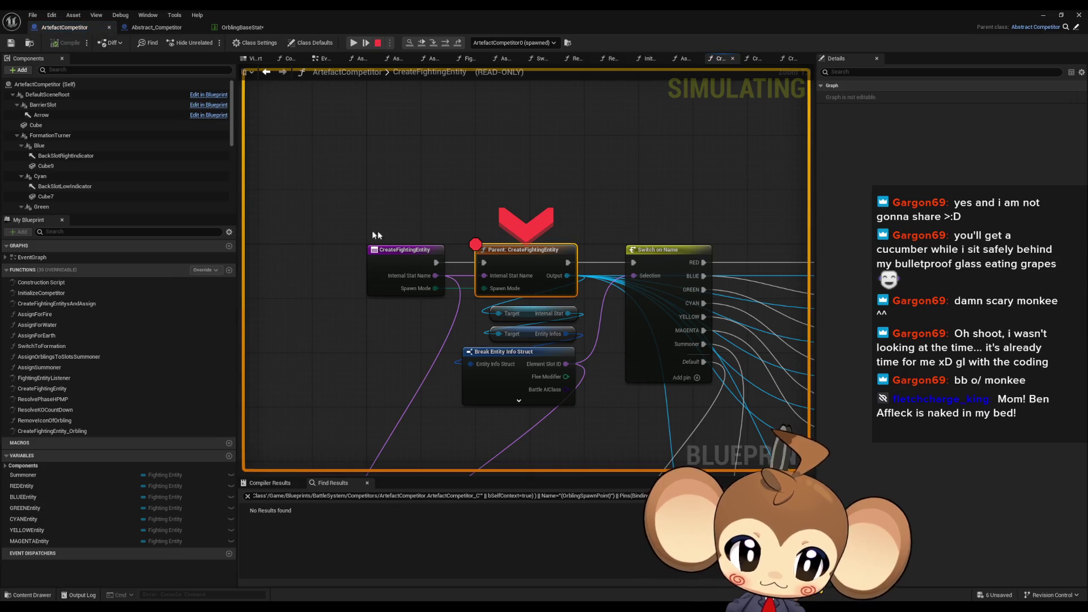
pyautogui.click(446, 44)
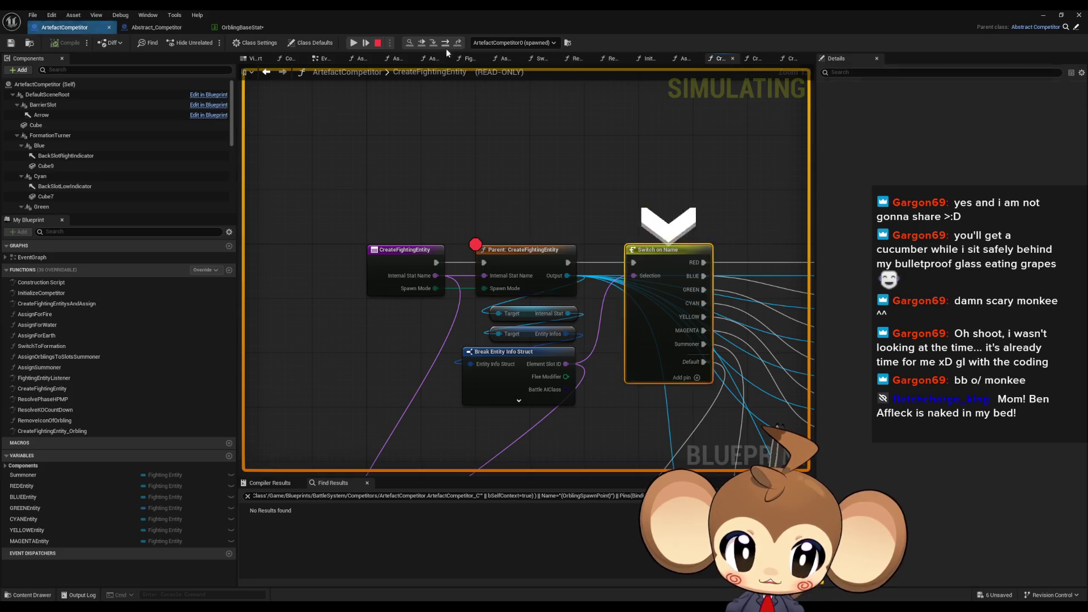
pyautogui.click(445, 45)
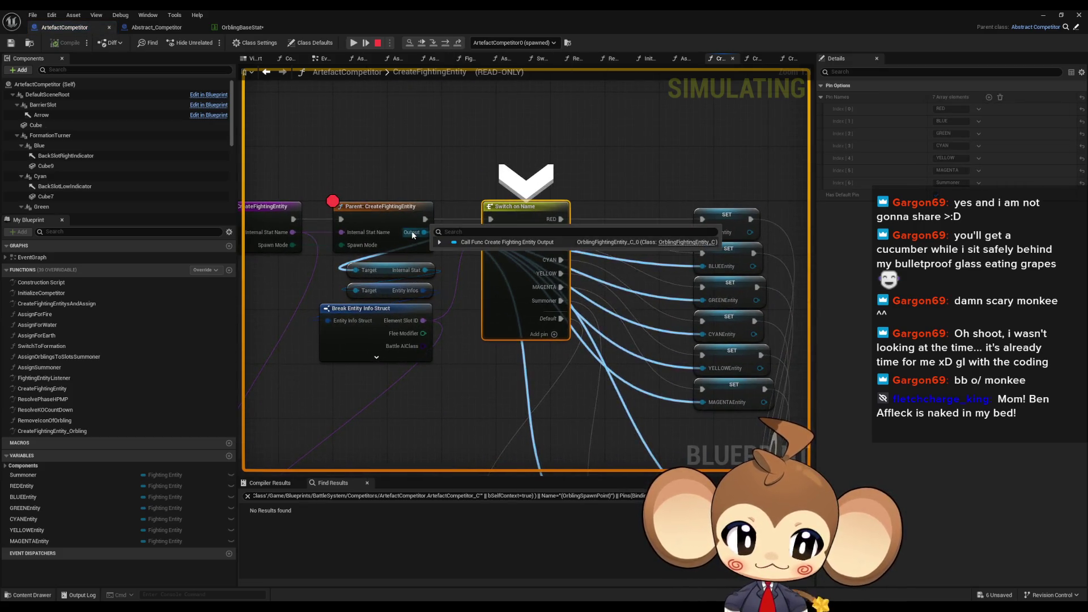
# Remove the Parent: CreateFightingEntity breakpoint, step on, and view the battle scene
pyautogui.rightClick(387, 223)
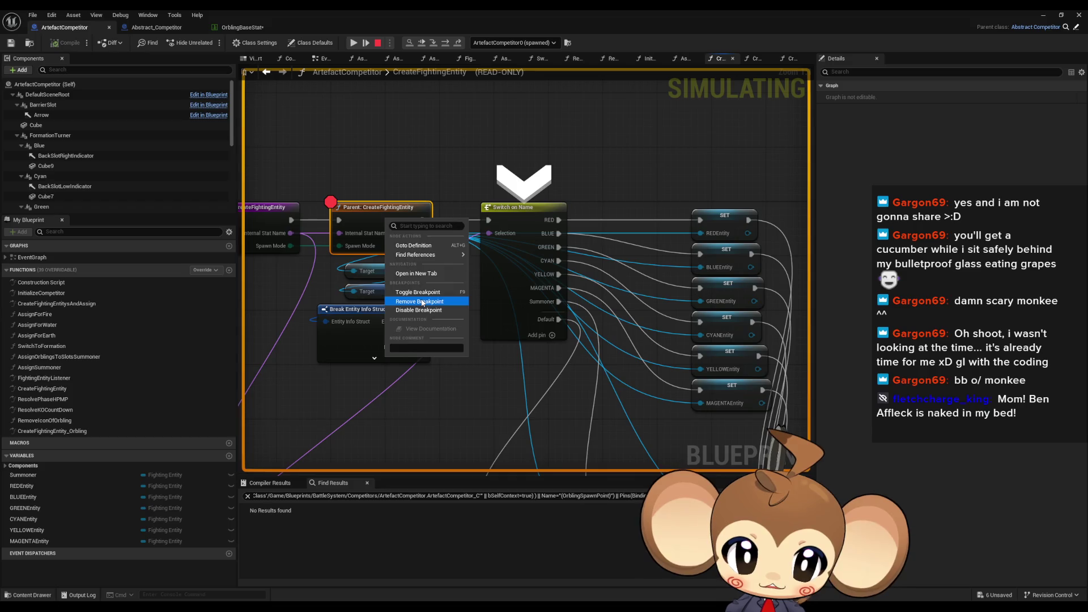
pyautogui.click(422, 302)
pyautogui.click(448, 43)
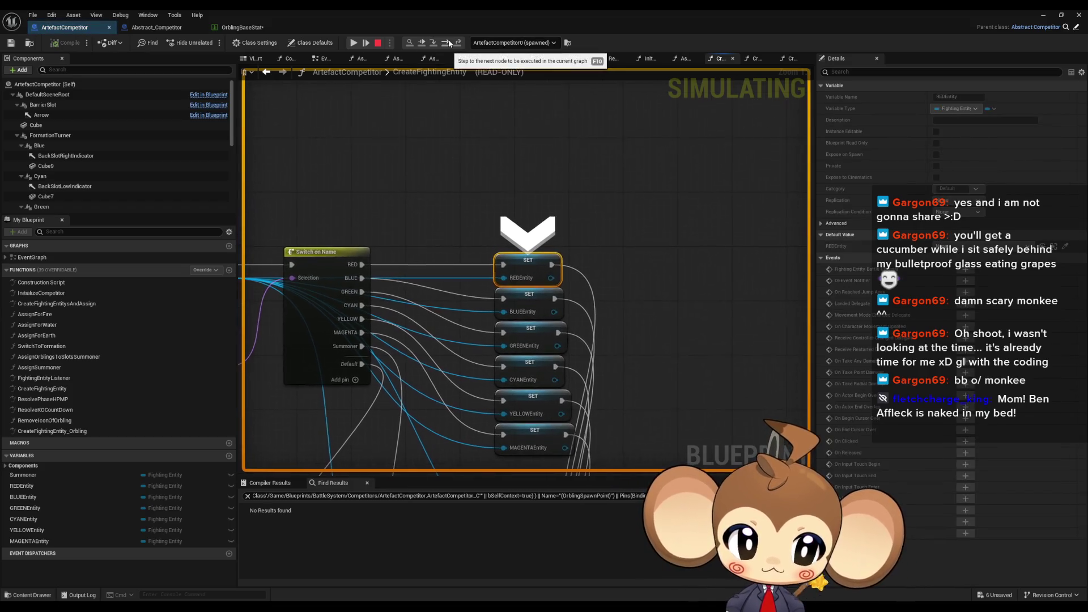
pyautogui.click(1042, 14)
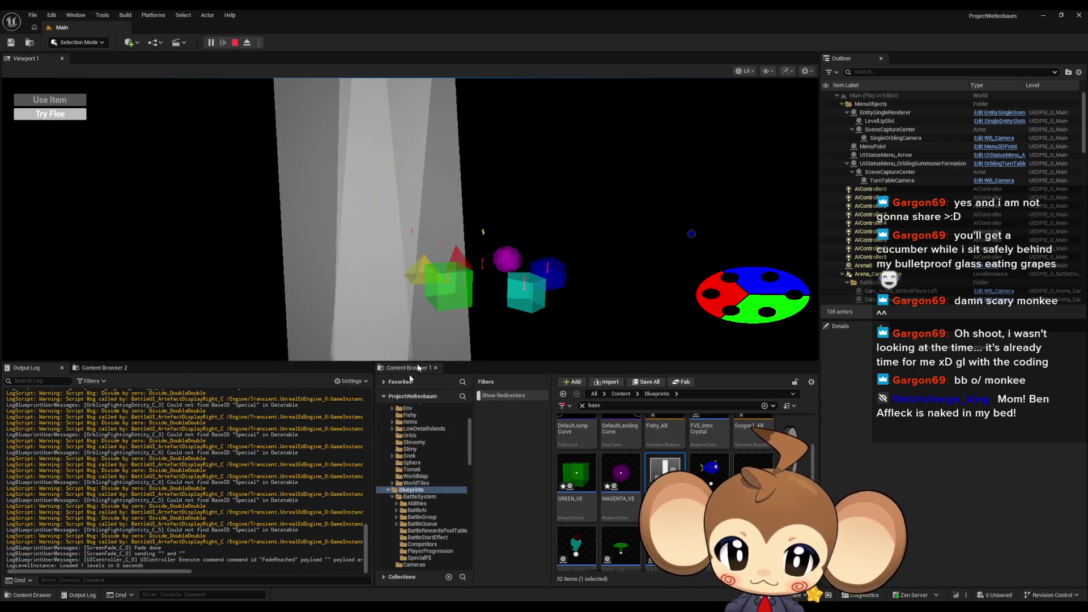
# Stop the Play-In-Editor battle and bring up GREEN_VE's options in the Content Browser
pyautogui.click(235, 43)
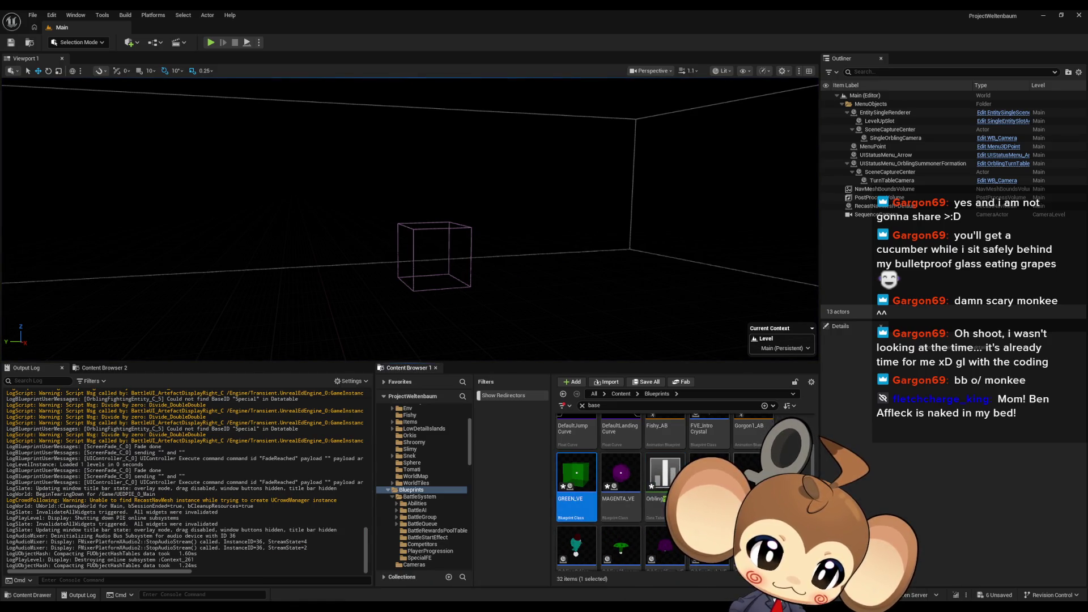
pyautogui.scroll(-3, 591, 476)
pyautogui.scroll(5, 599, 511)
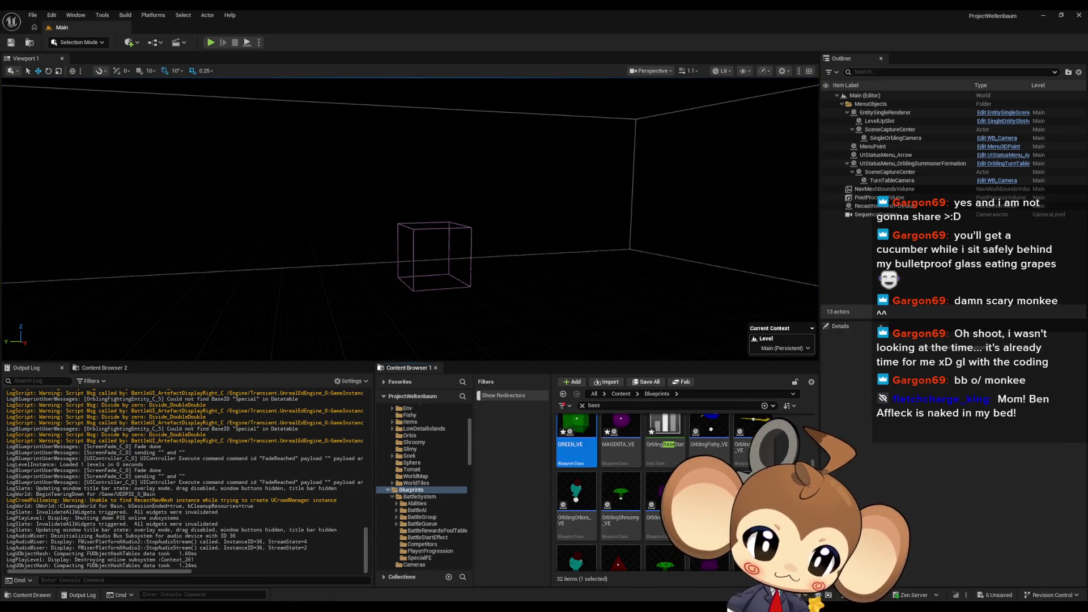
pyautogui.scroll(-2, 599, 511)
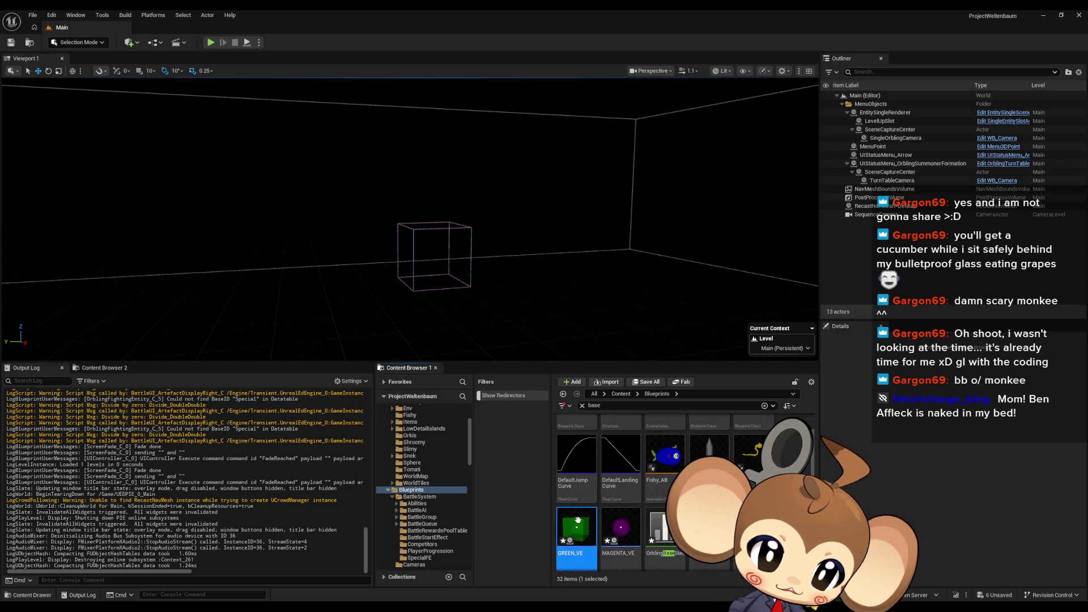
pyautogui.rightClick(582, 530)
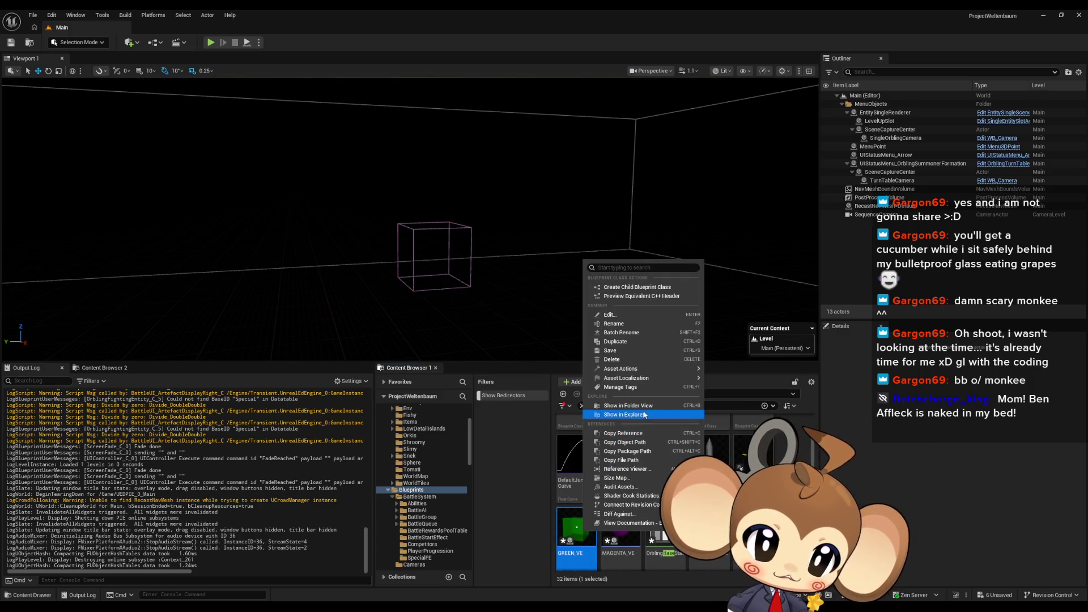
# Open BLUE_VE, CYAN_VE, GREEN_VE, MAGENTA_VE, RED_VE and YELLOW_VE from SpecialBases, showing BLUE_VE
pyautogui.click(627, 406)
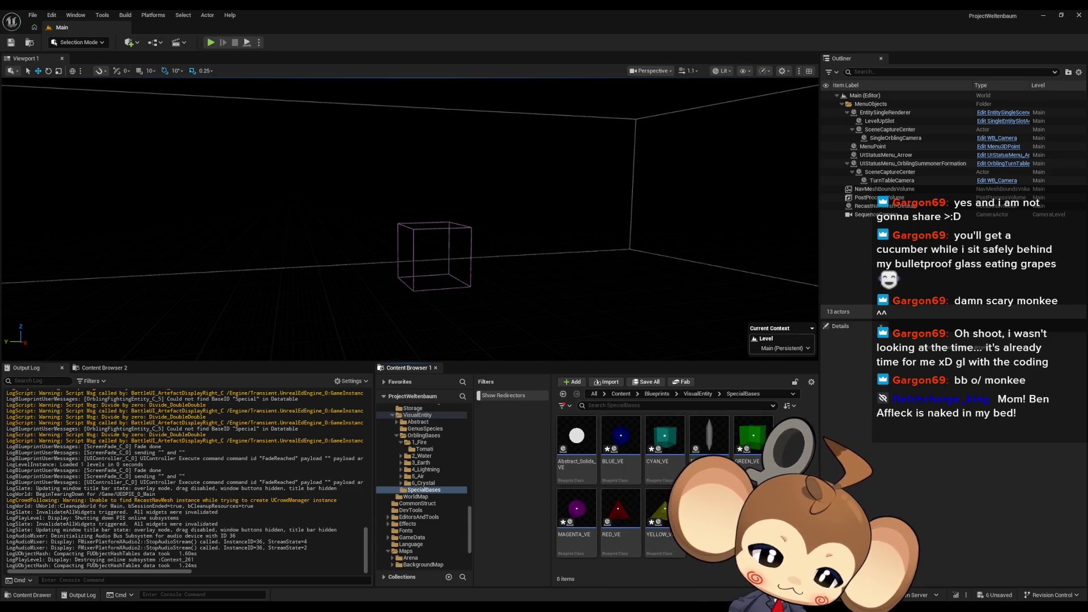
pyautogui.doubleClick(621, 439)
pyautogui.doubleClick(457, 9)
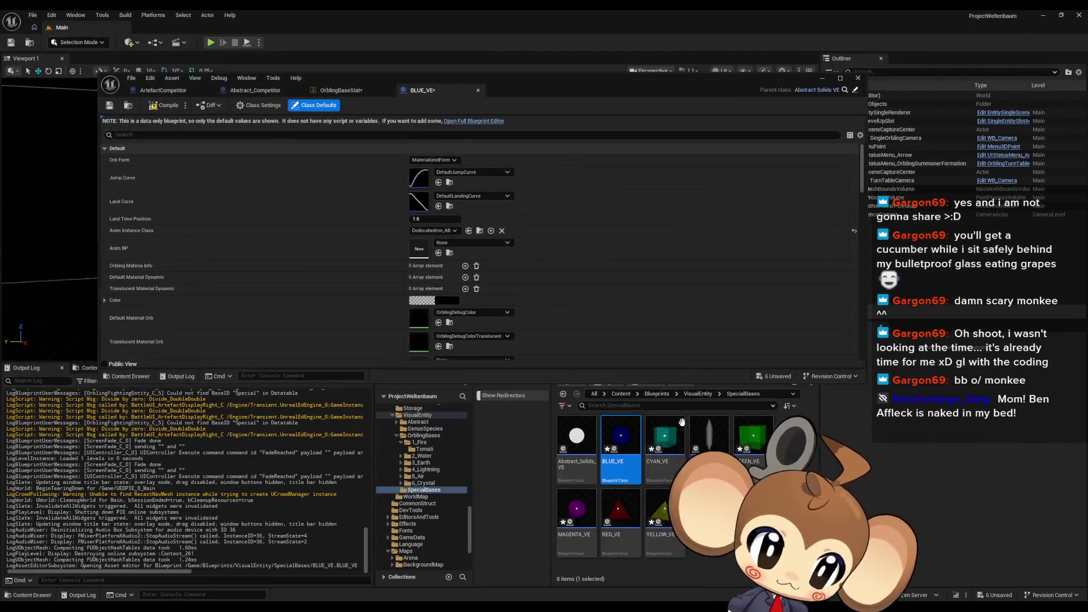
pyautogui.doubleClick(668, 443)
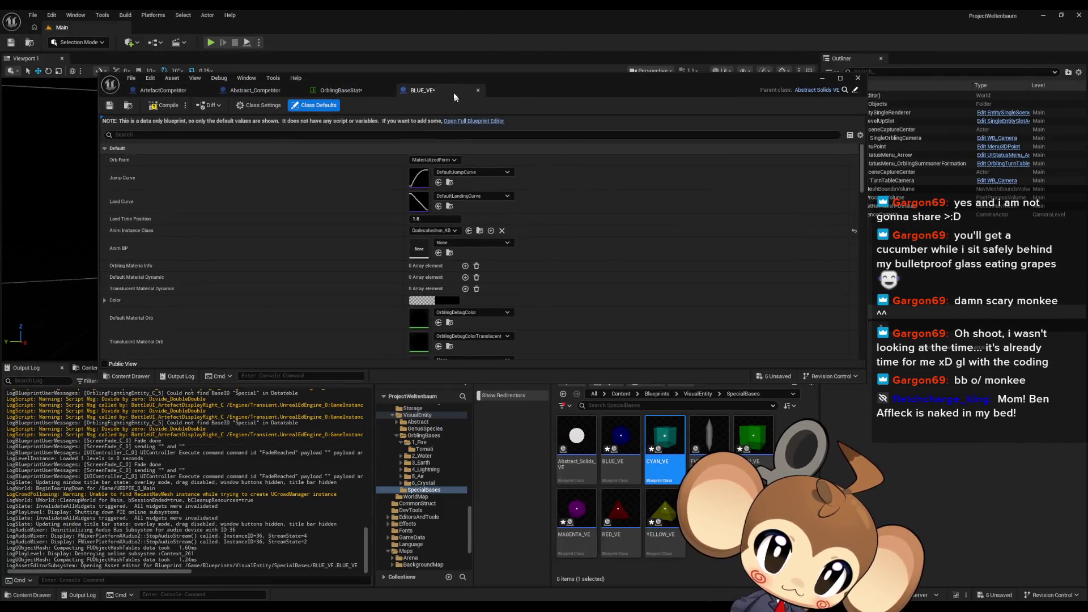
pyautogui.doubleClick(754, 444)
pyautogui.doubleClick(577, 508)
pyautogui.doubleClick(621, 509)
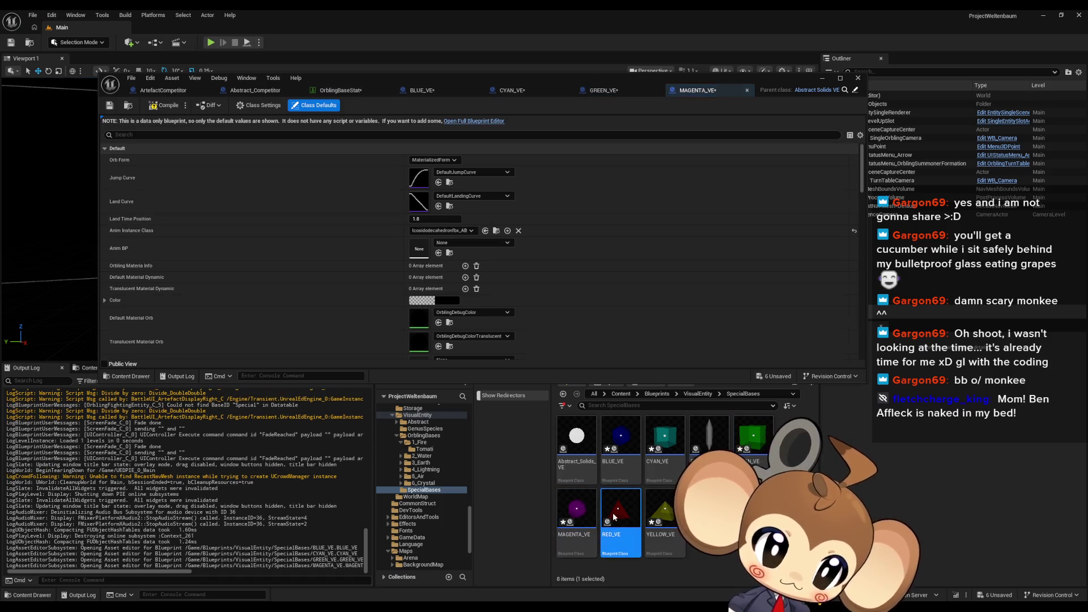
pyautogui.doubleClick(660, 513)
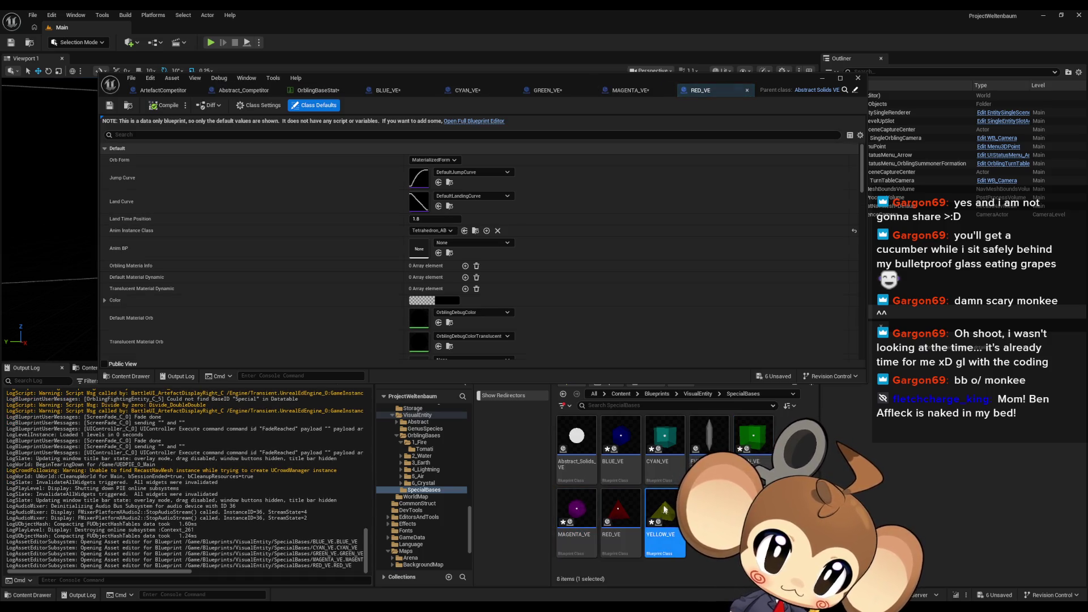
pyautogui.click(837, 80)
pyautogui.click(332, 28)
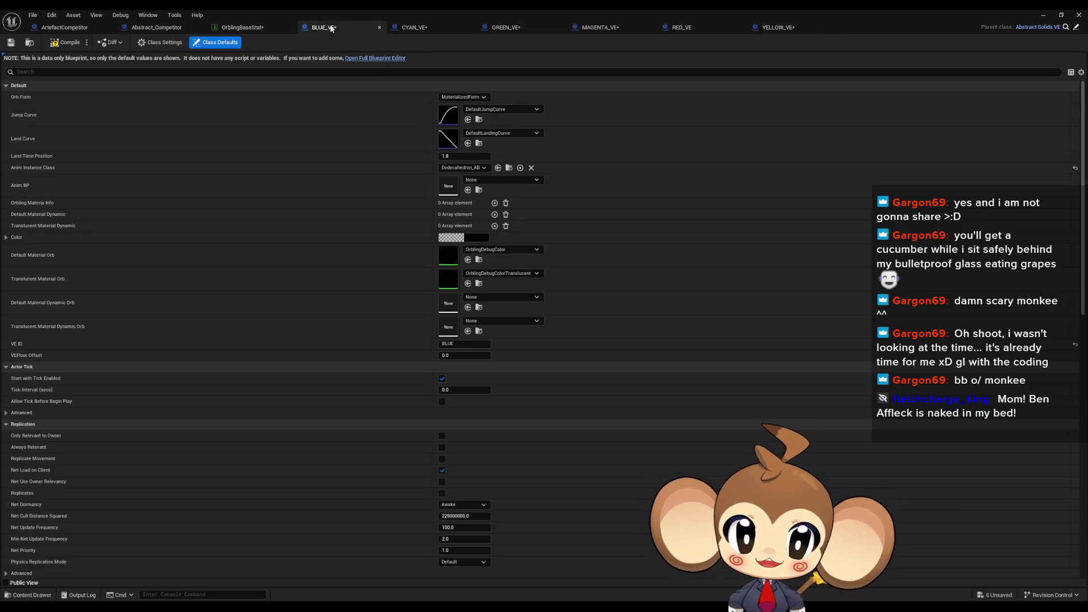
# Scale BLUE_VE's V_SkeletalMesh to 0.5 after briefly trying 0.25, then switch to YELLOW_VE
pyautogui.click(328, 63)
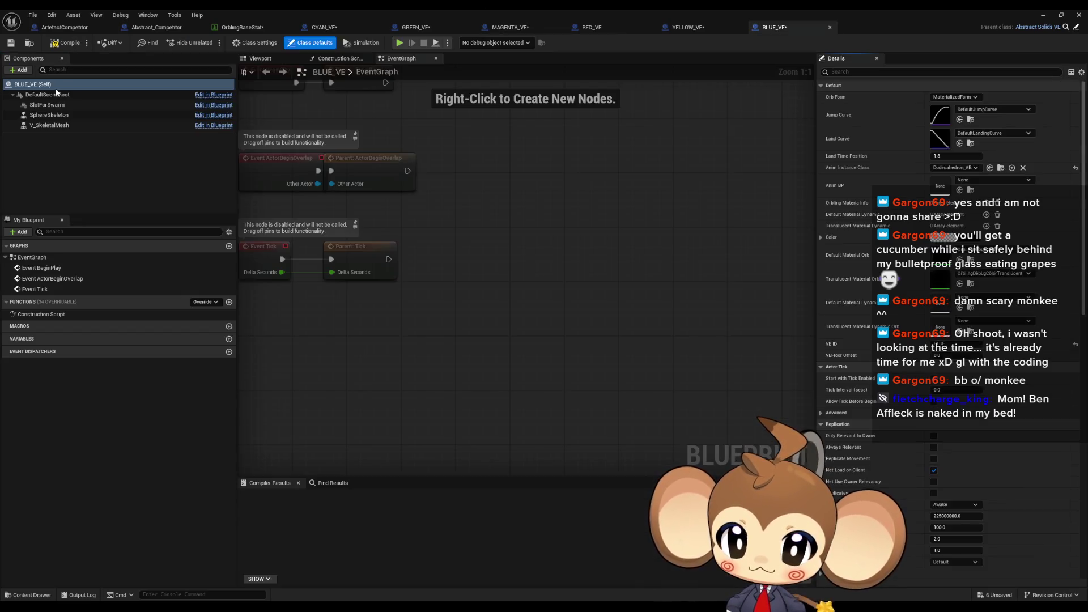
pyautogui.click(266, 59)
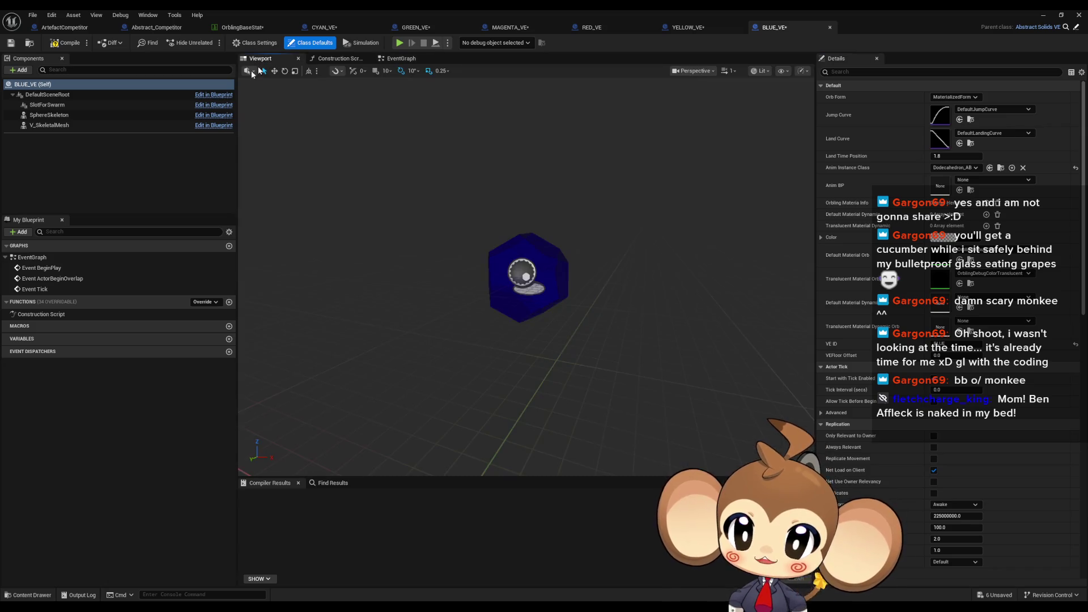
pyautogui.click(56, 125)
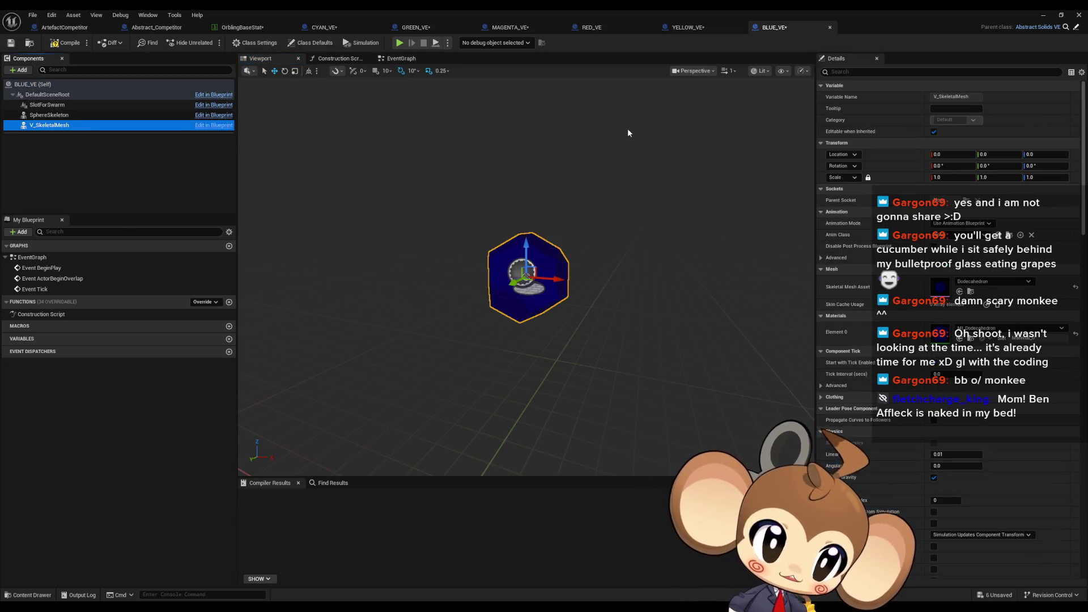
pyautogui.click(947, 177)
pyautogui.write('0.8')
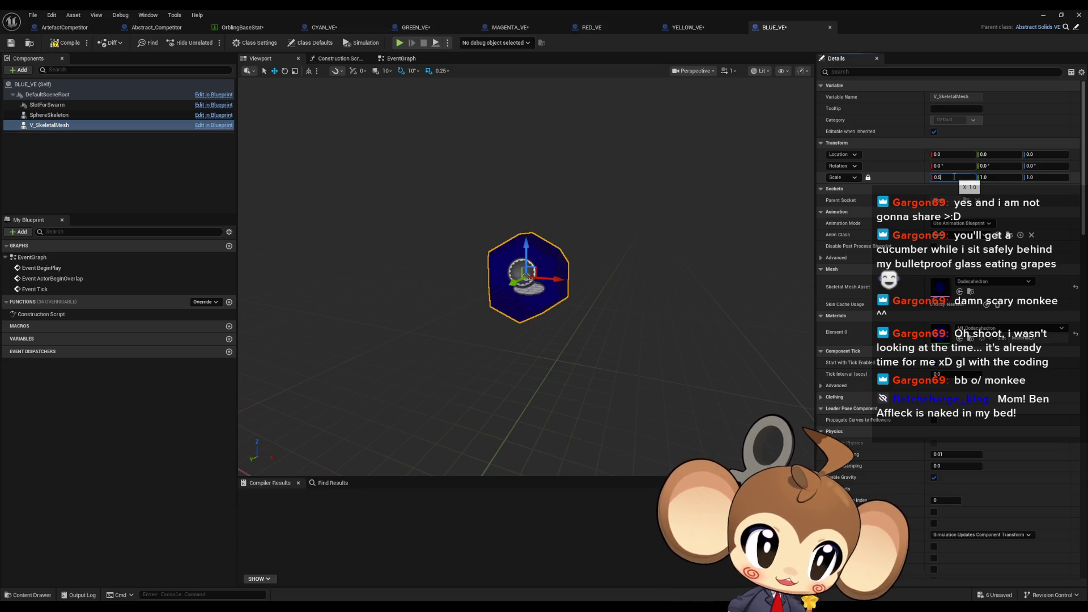
pyautogui.write('0.25')
pyautogui.press('Return')
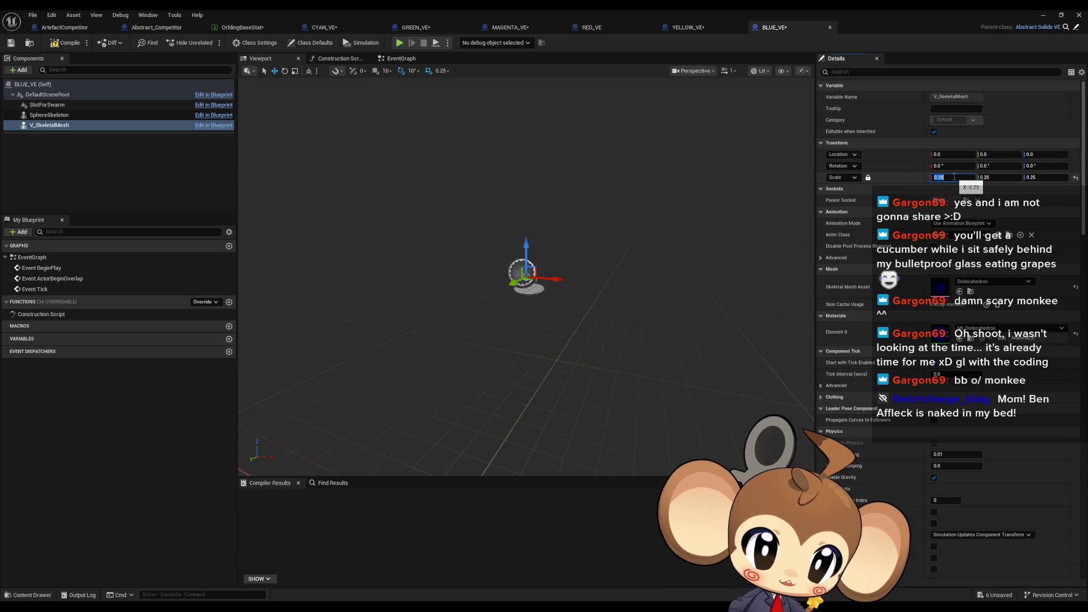
pyautogui.press('Return')
pyautogui.scroll(5, 495, 249)
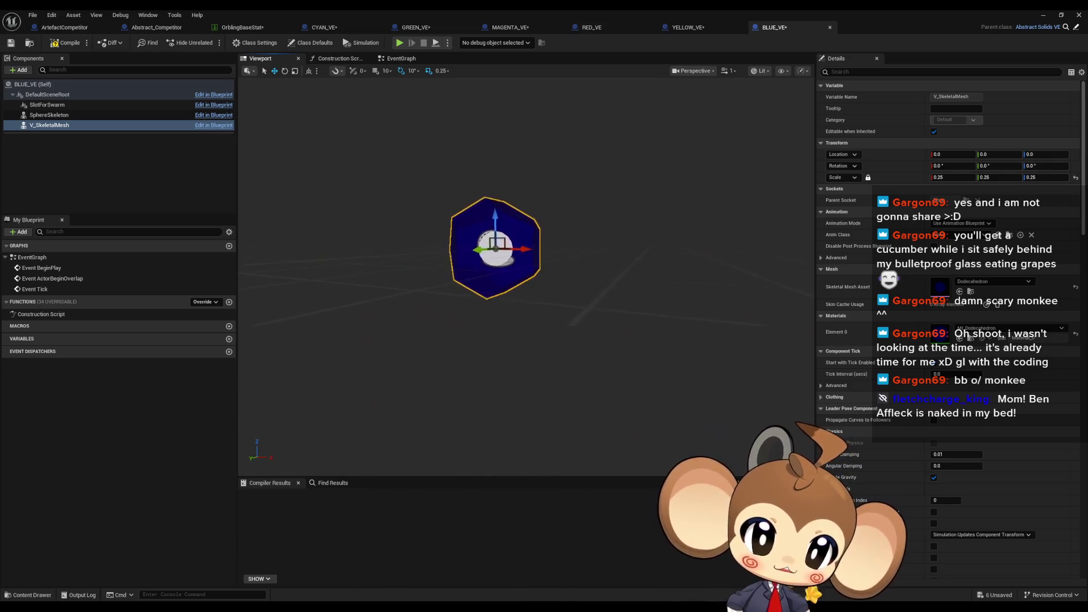
pyautogui.moveTo(621, 249); pyautogui.dragTo(622, 238)
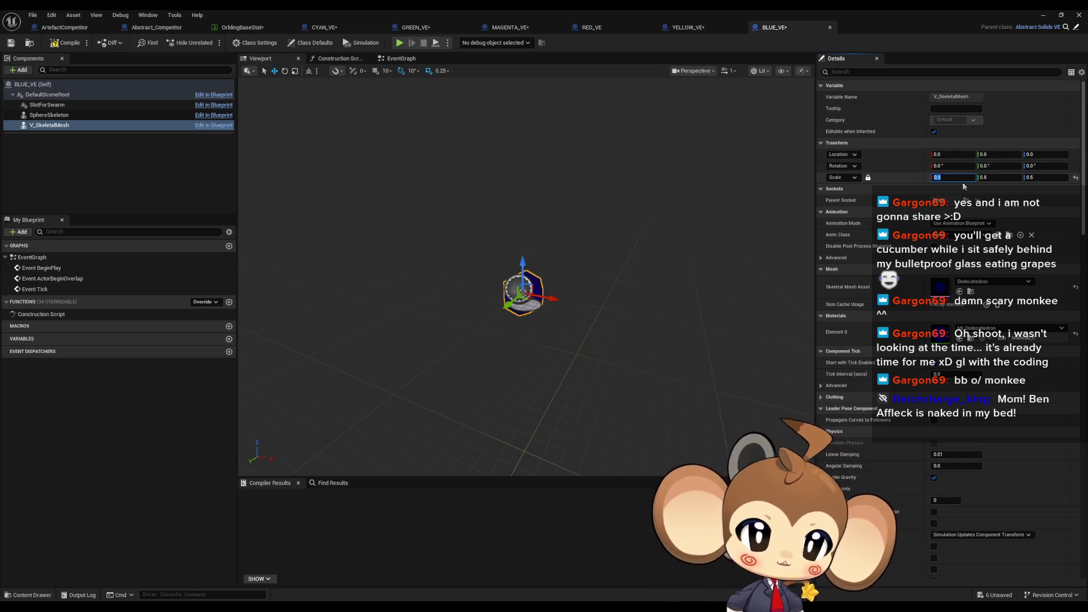
pyautogui.click(709, 27)
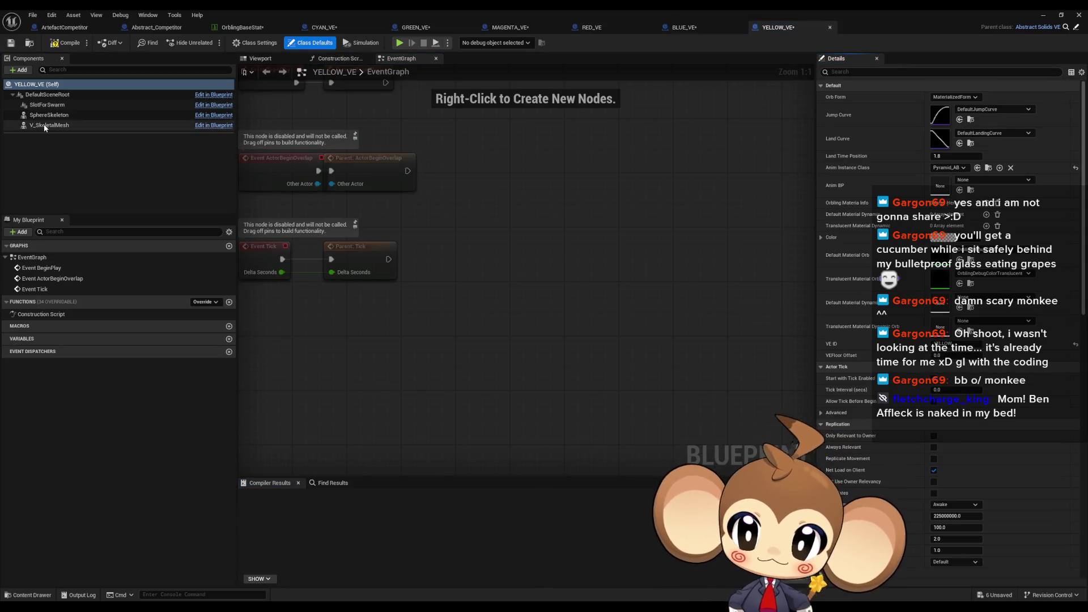
# Scale the YELLOW_VE pyramid and RED_VE tetrahedron meshes to 0.5
pyautogui.click(46, 125)
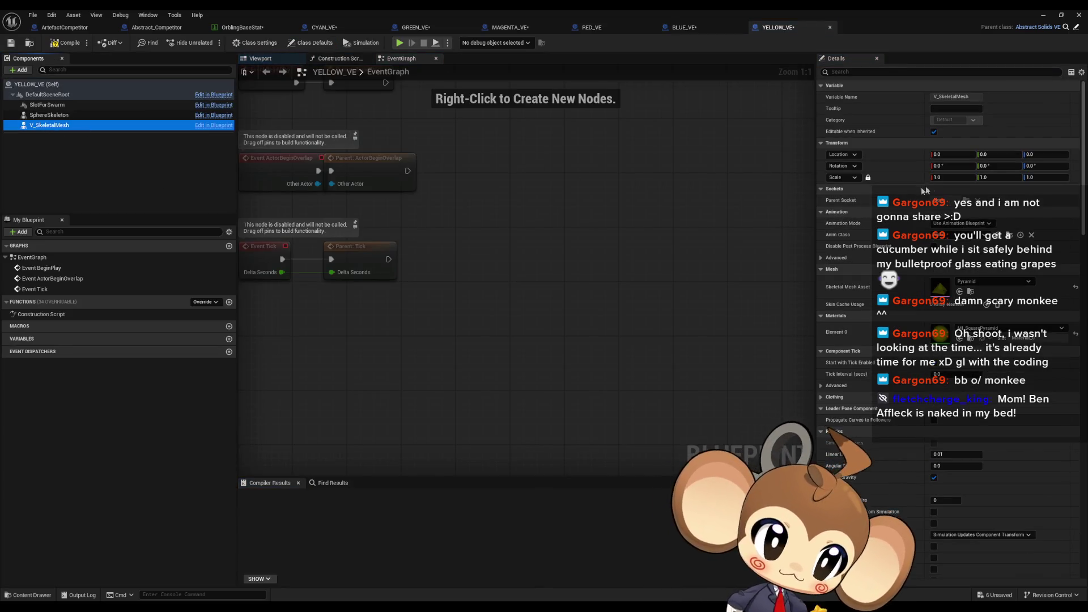
pyautogui.click(275, 60)
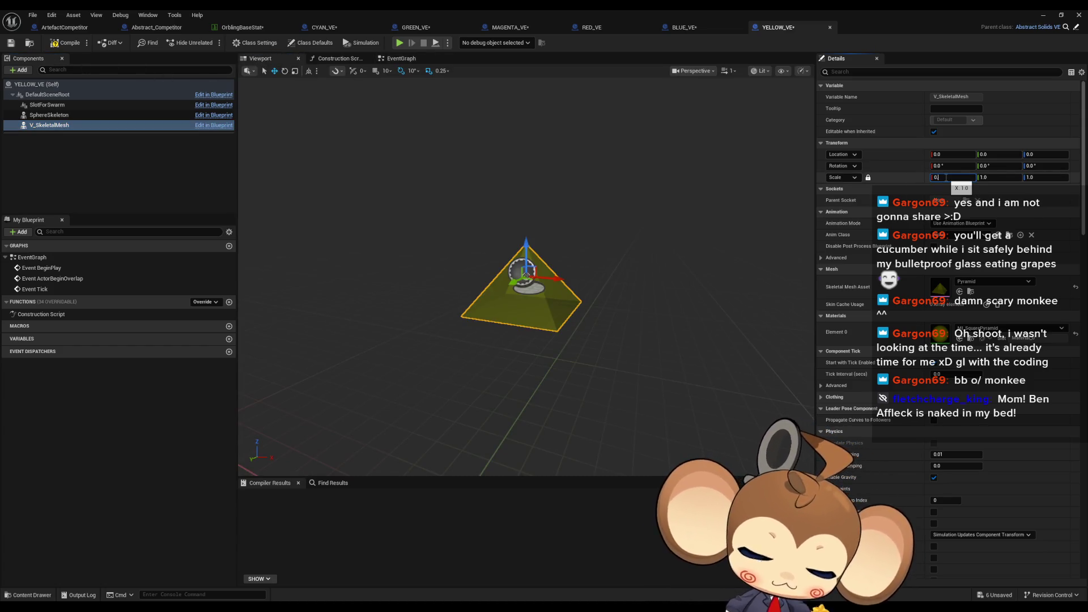
pyautogui.write('.5')
pyautogui.press('Return')
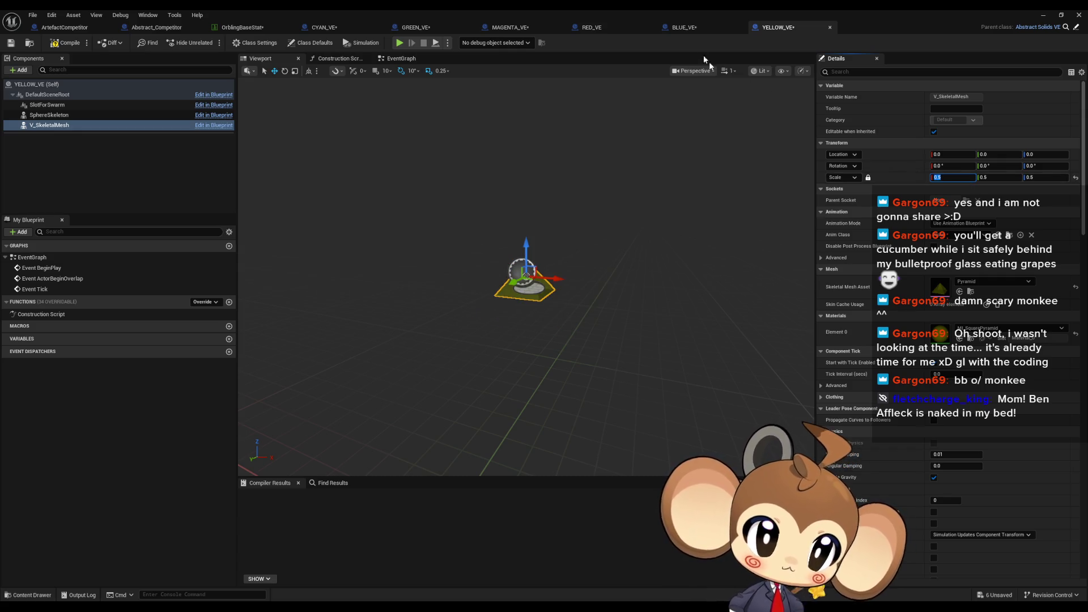
pyautogui.click(702, 26)
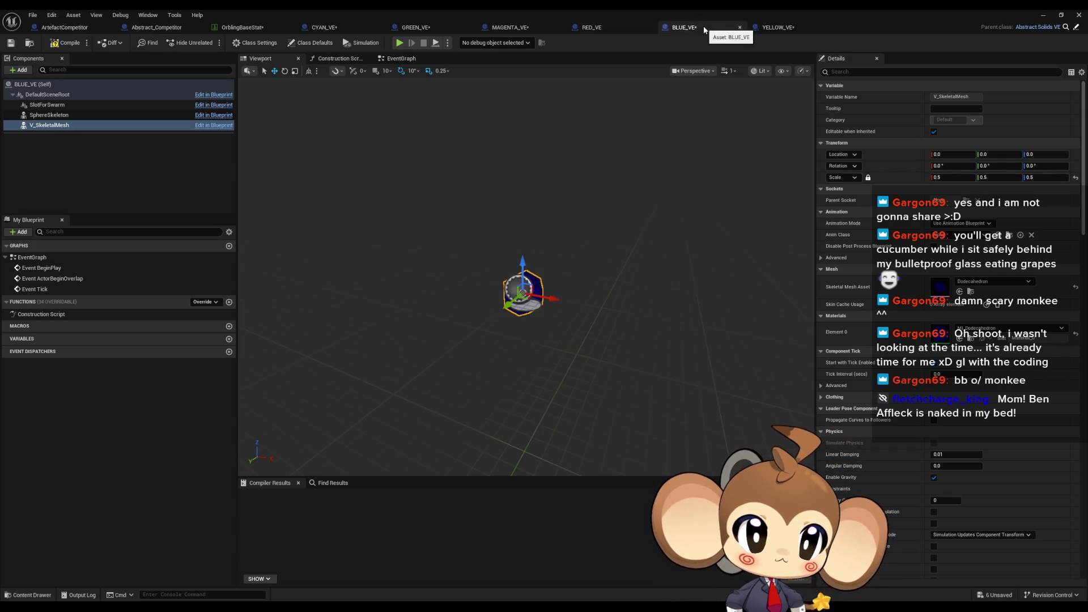
pyautogui.click(599, 31)
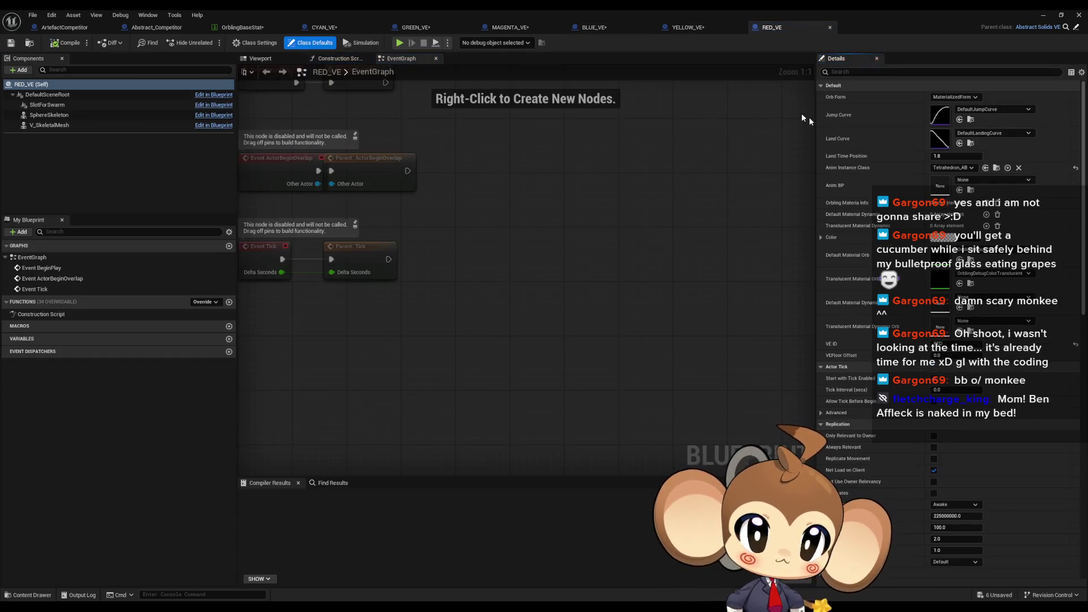
pyautogui.click(49, 125)
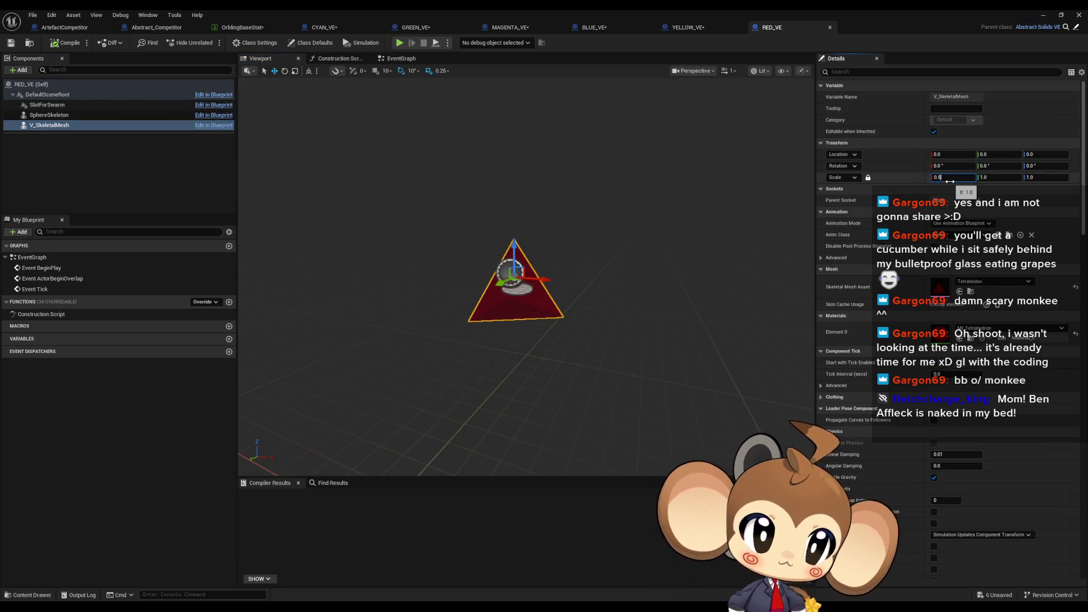
pyautogui.press('Return')
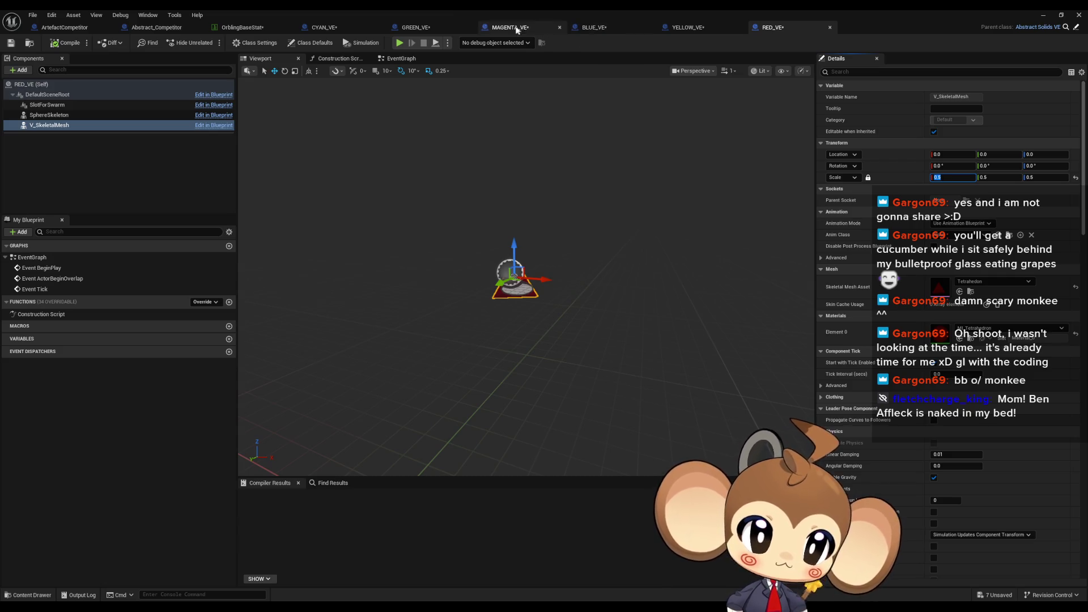
# Scale the MAGENTA_VE mesh and GREEN_VE cube to 0.5
pyautogui.click(510, 27)
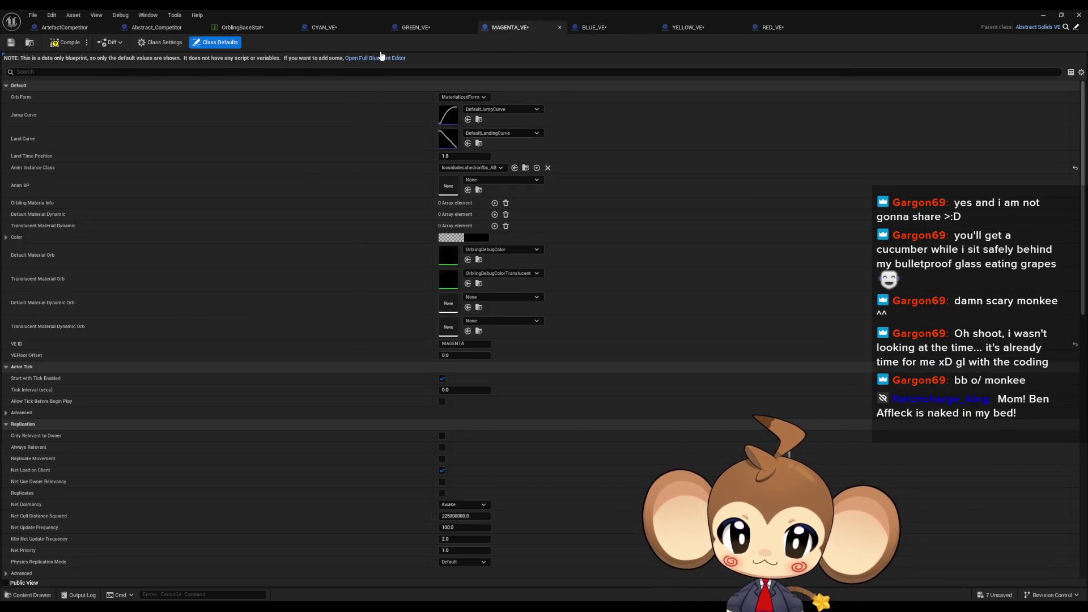
pyautogui.click(381, 58)
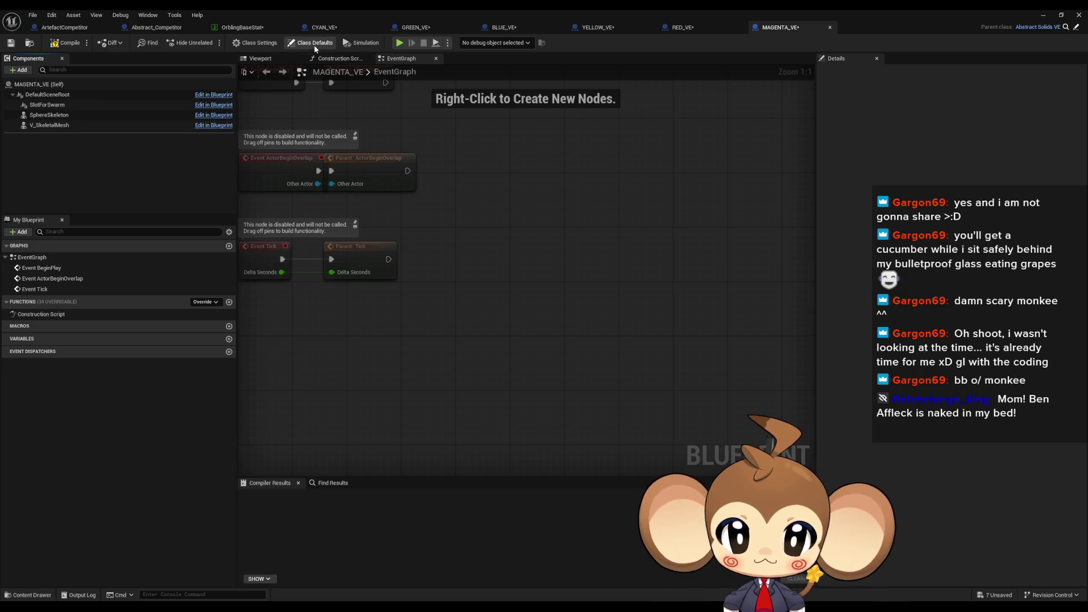
pyautogui.click(261, 58)
pyautogui.click(79, 125)
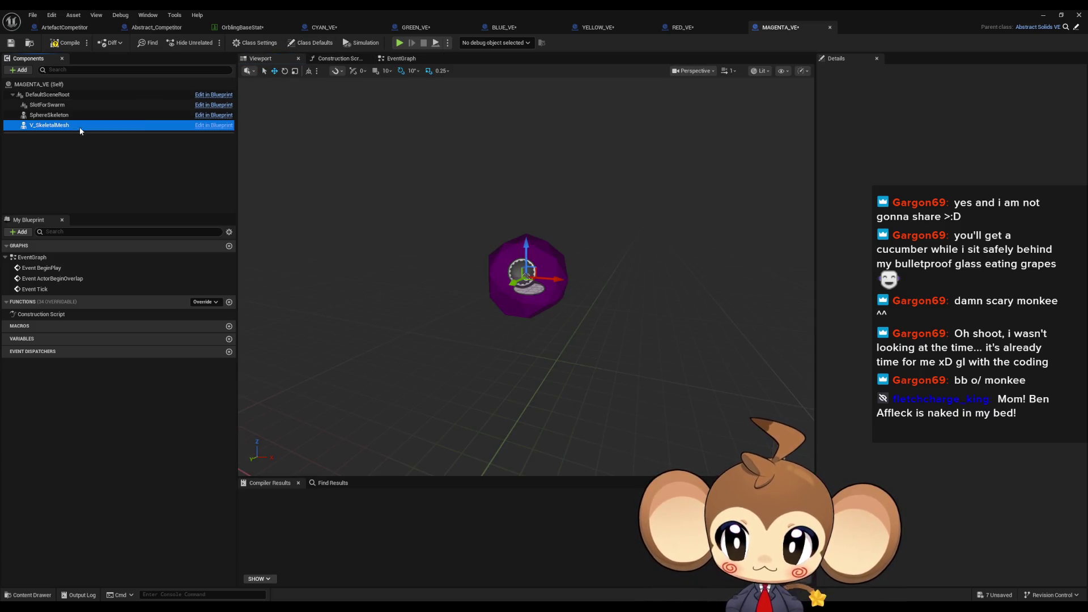
pyautogui.press('Return')
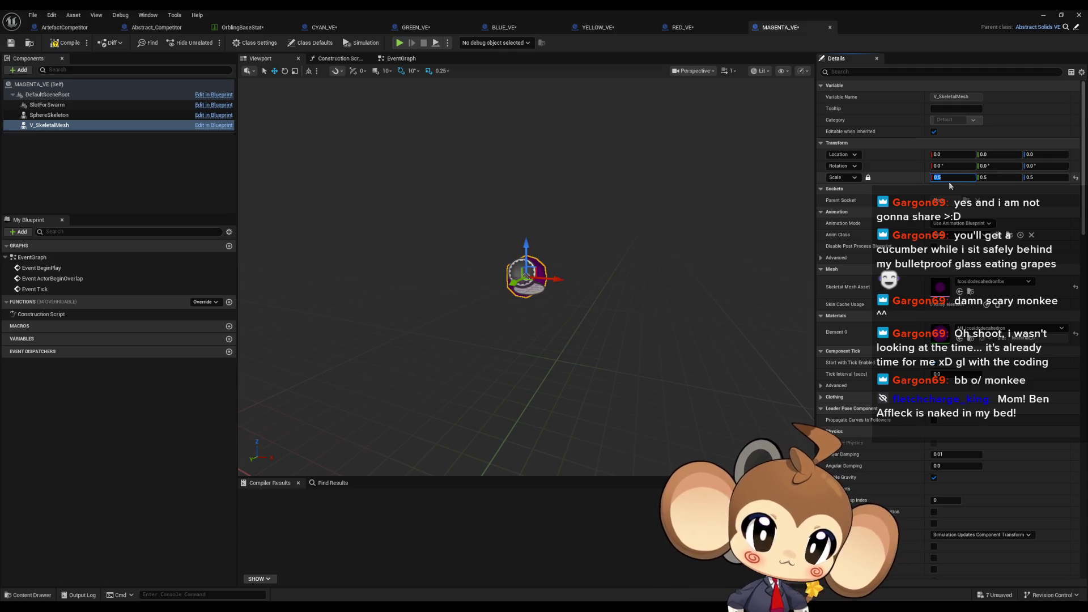
pyautogui.click(416, 27)
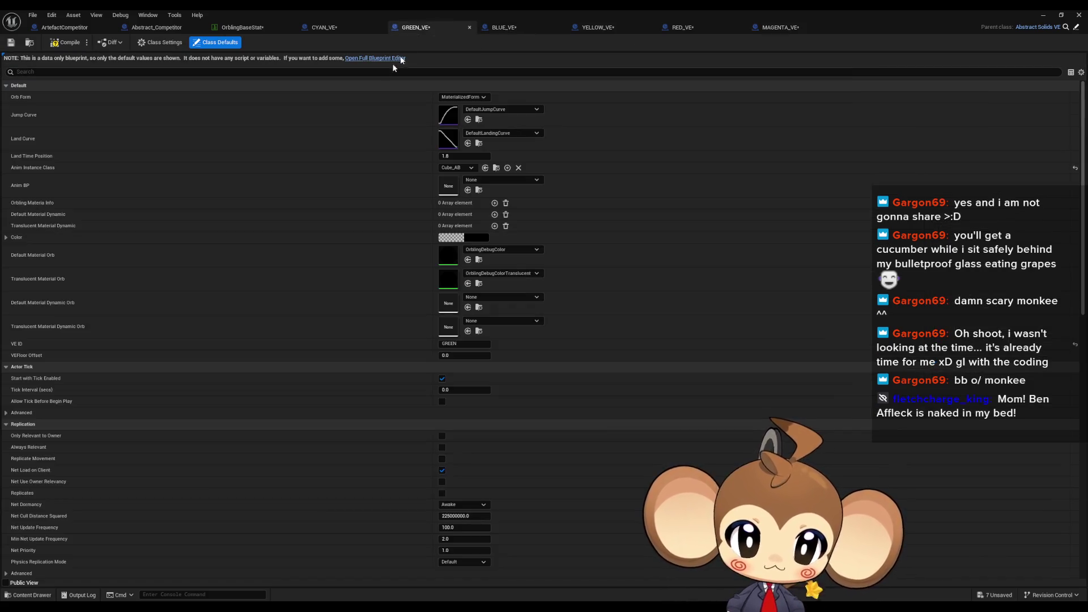
pyautogui.click(375, 58)
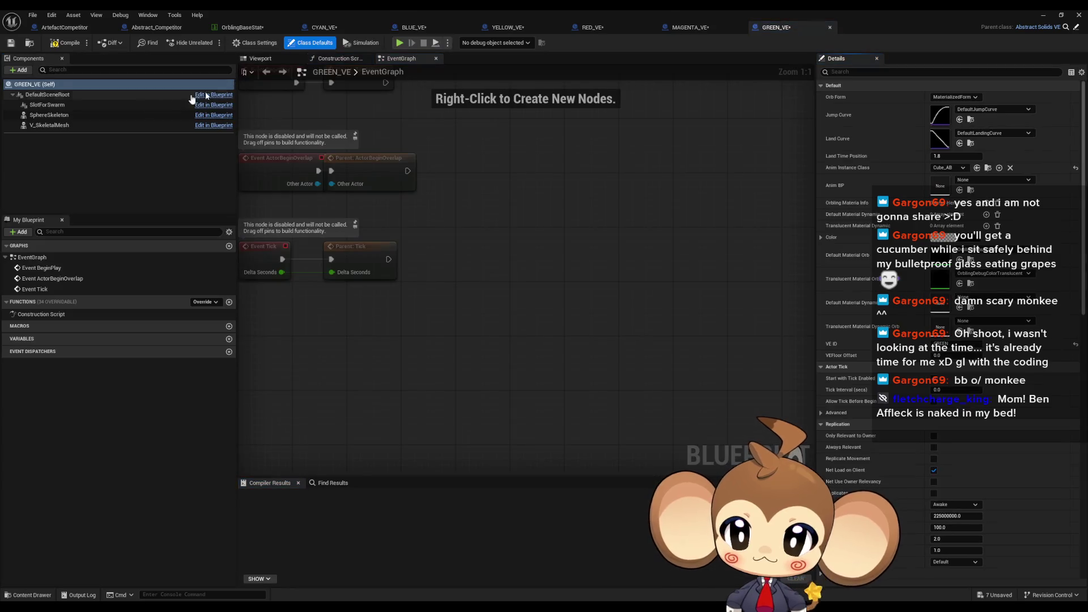
pyautogui.click(51, 125)
pyautogui.click(260, 58)
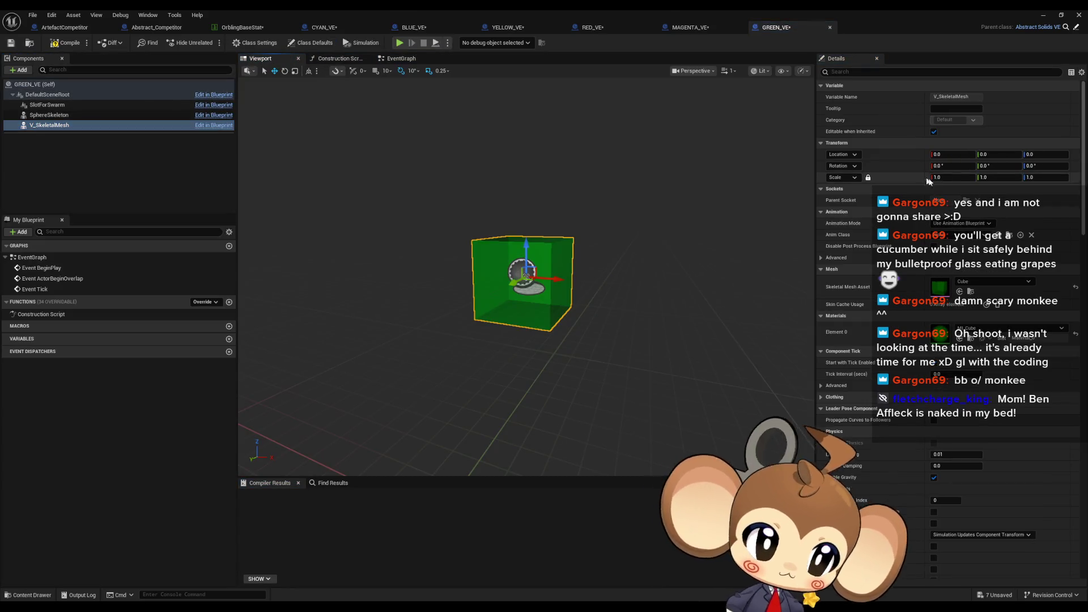
pyautogui.write('0.5')
pyautogui.press('Return')
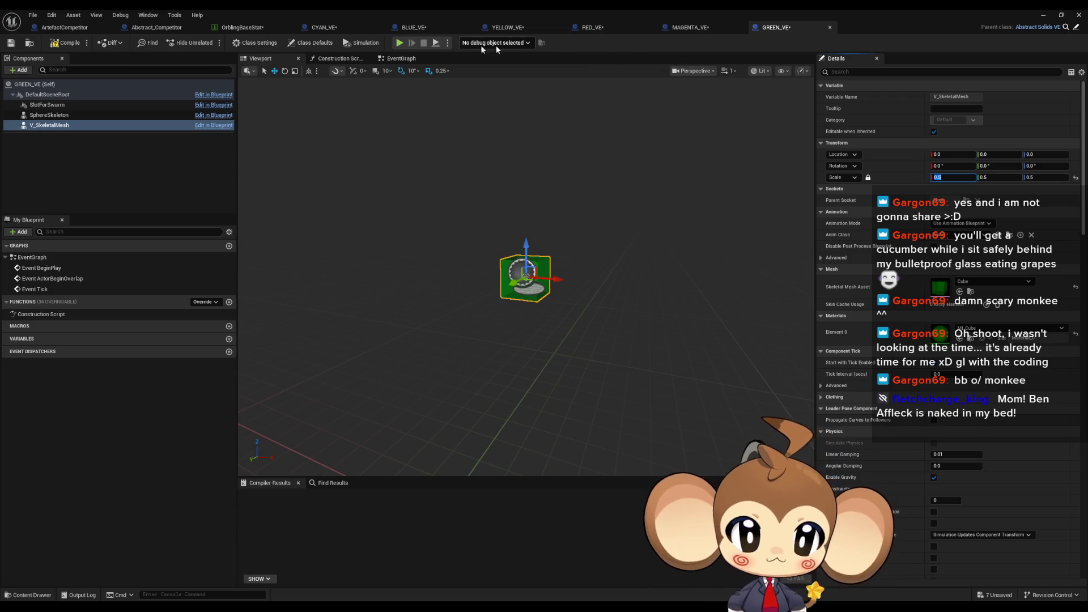
# Set CYAN_VE's prism mesh scale to 0.5 and Save All
pyautogui.click(333, 28)
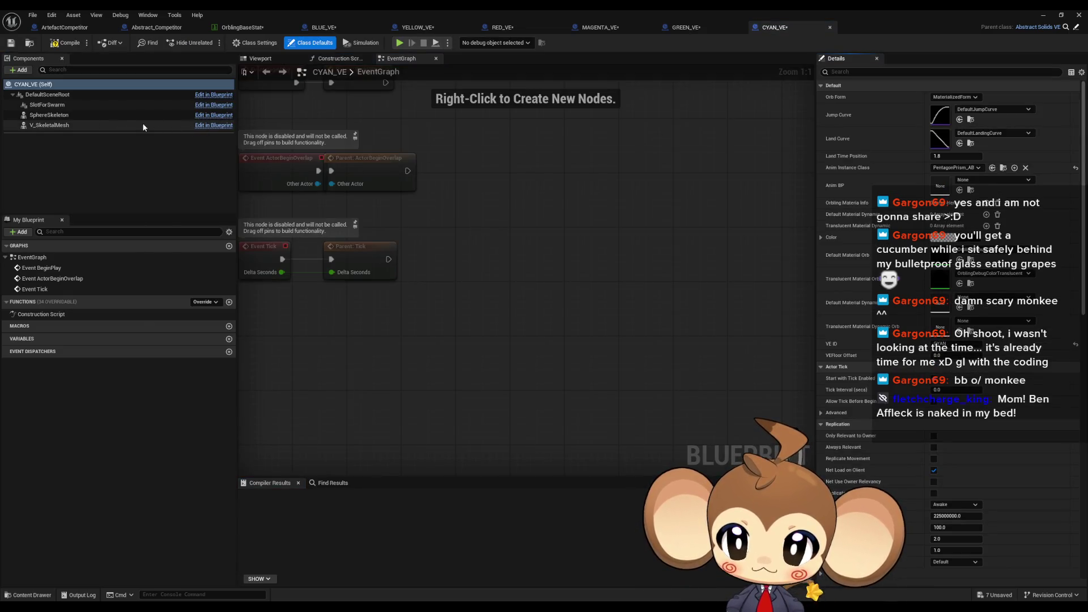
pyautogui.click(143, 126)
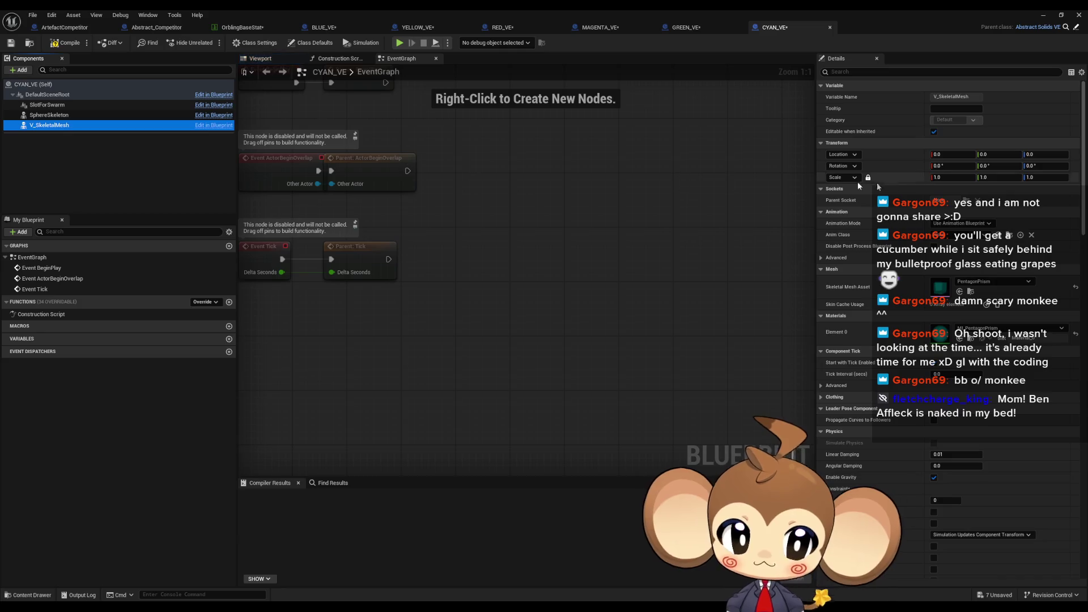
pyautogui.click(943, 177)
pyautogui.write('0.5')
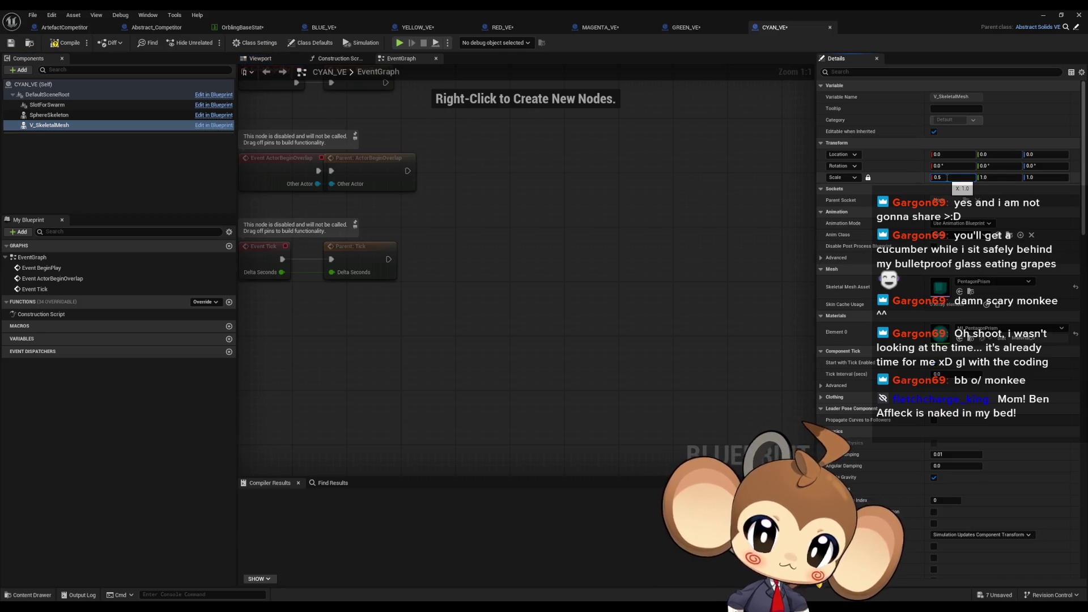
pyautogui.click(261, 59)
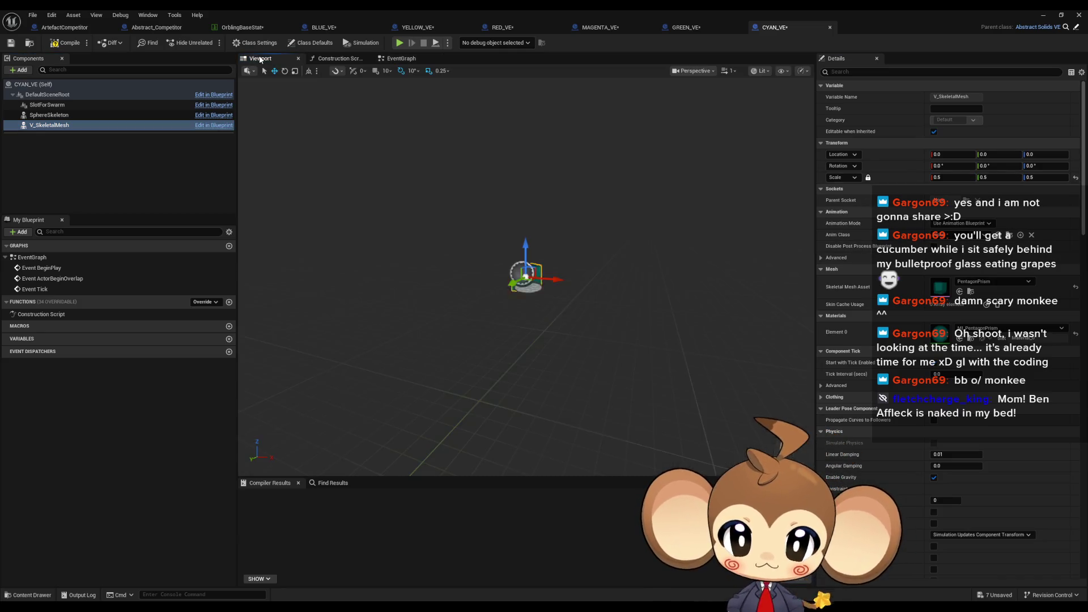
pyautogui.click(32, 15)
pyautogui.click(62, 79)
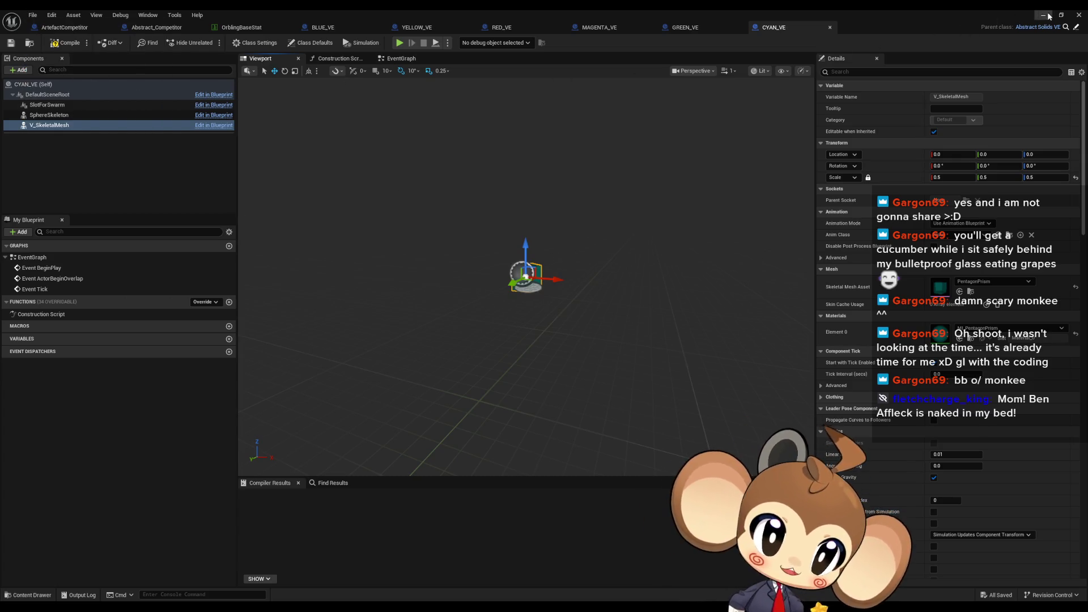
pyautogui.click(1047, 16)
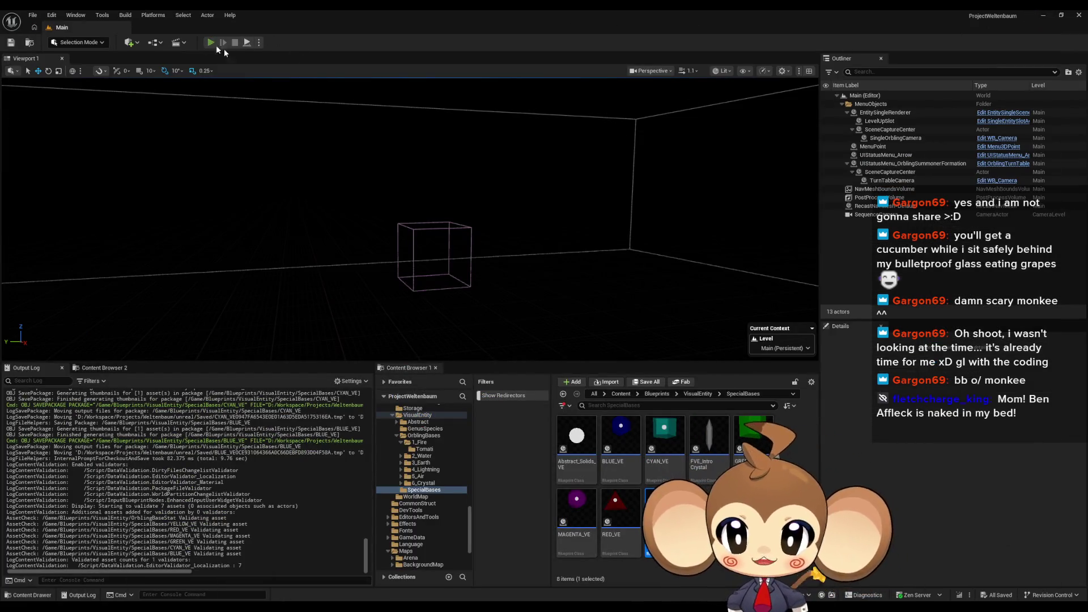
pyautogui.click(212, 43)
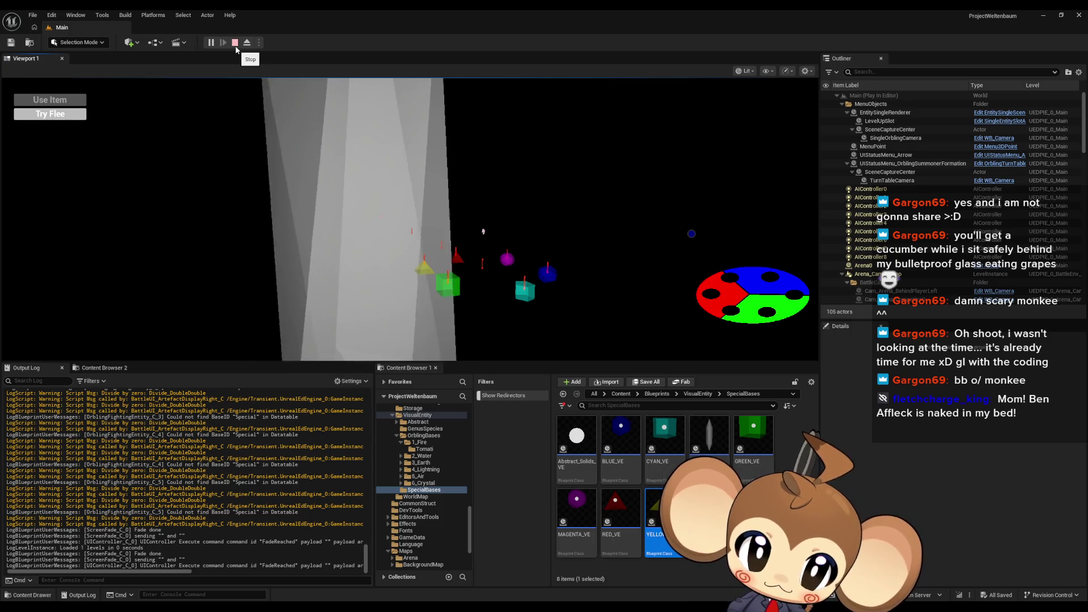
pyautogui.click(235, 45)
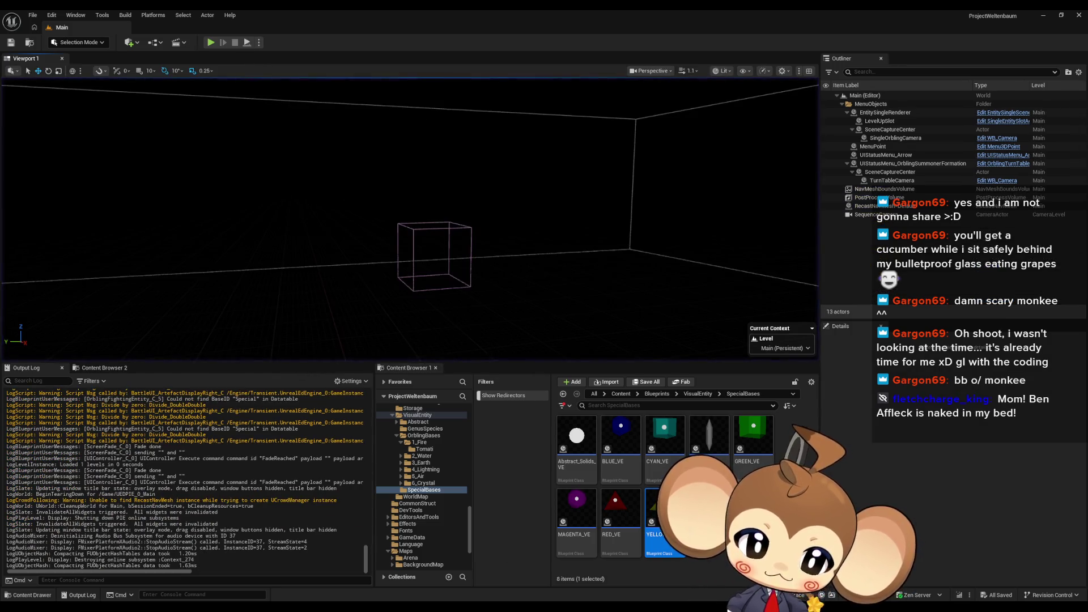
pyautogui.moveTo(448, 606)
pyautogui.click(459, 571)
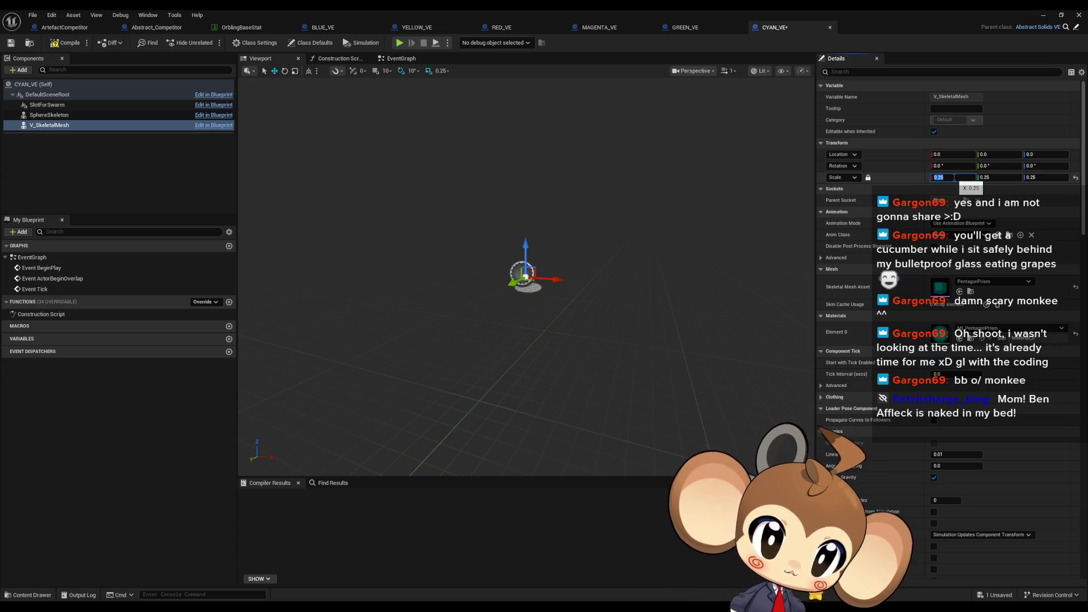
# Commit the green mesh scale, then shrink the Magenta, Red, Yellow and Blue meshes to 0.25
pyautogui.click(685, 27)
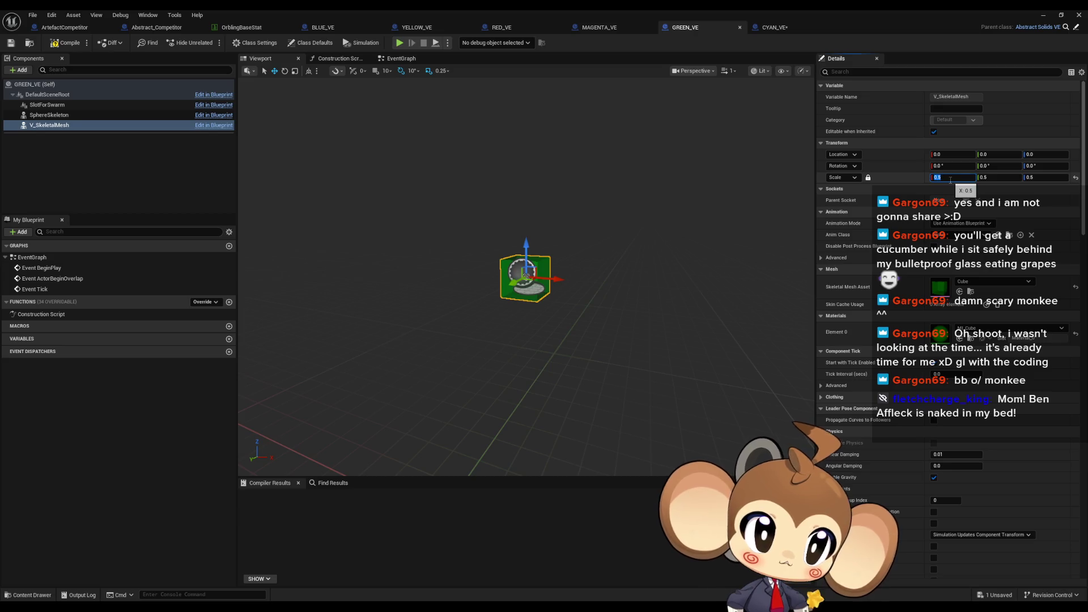
pyautogui.press('Return')
pyautogui.click(612, 26)
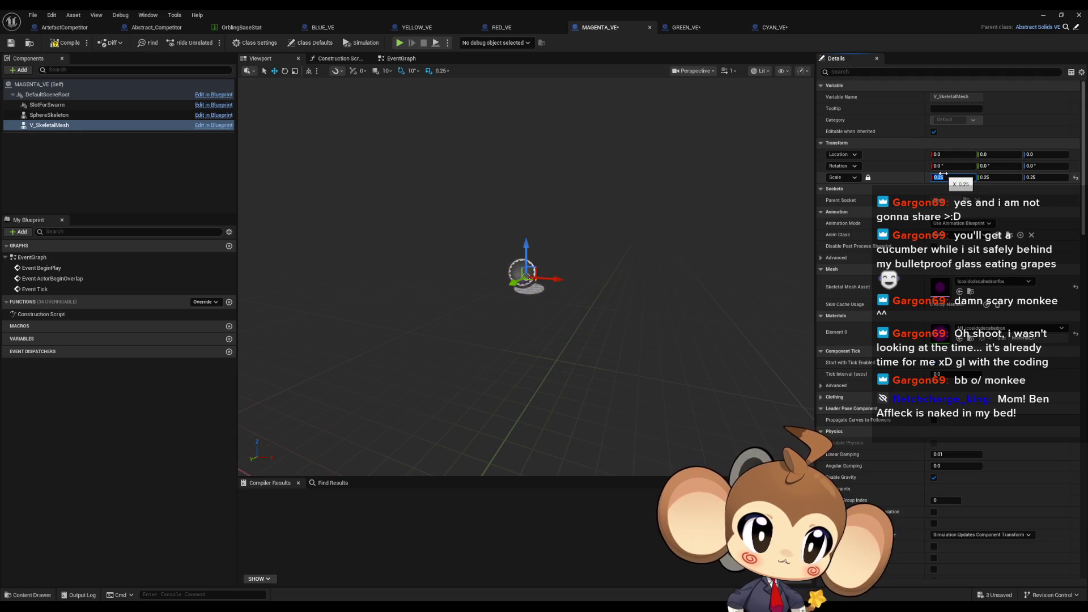
pyautogui.click(501, 27)
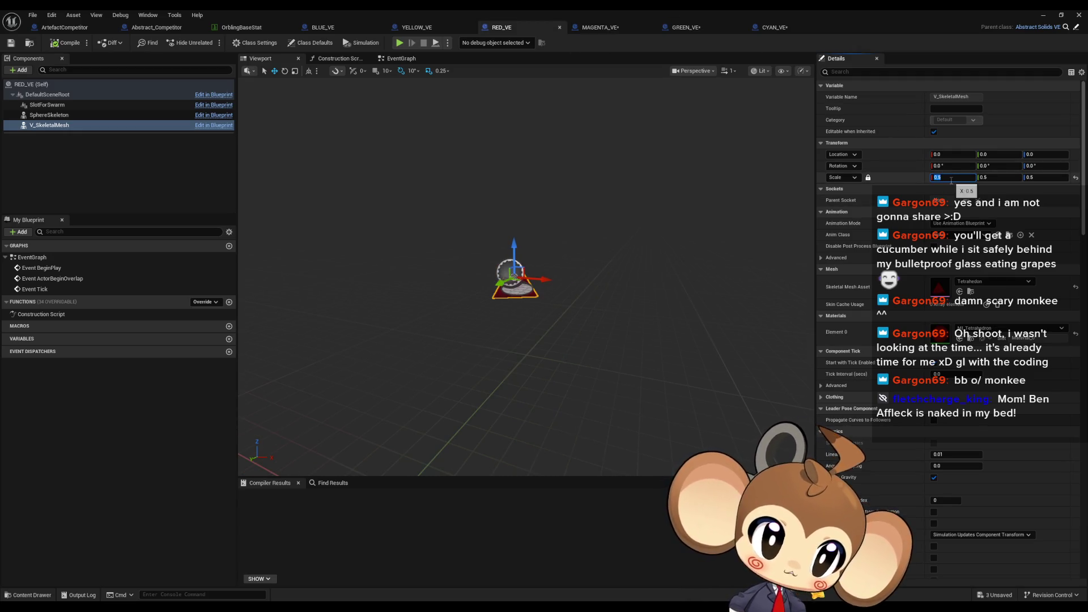
pyautogui.click(418, 27)
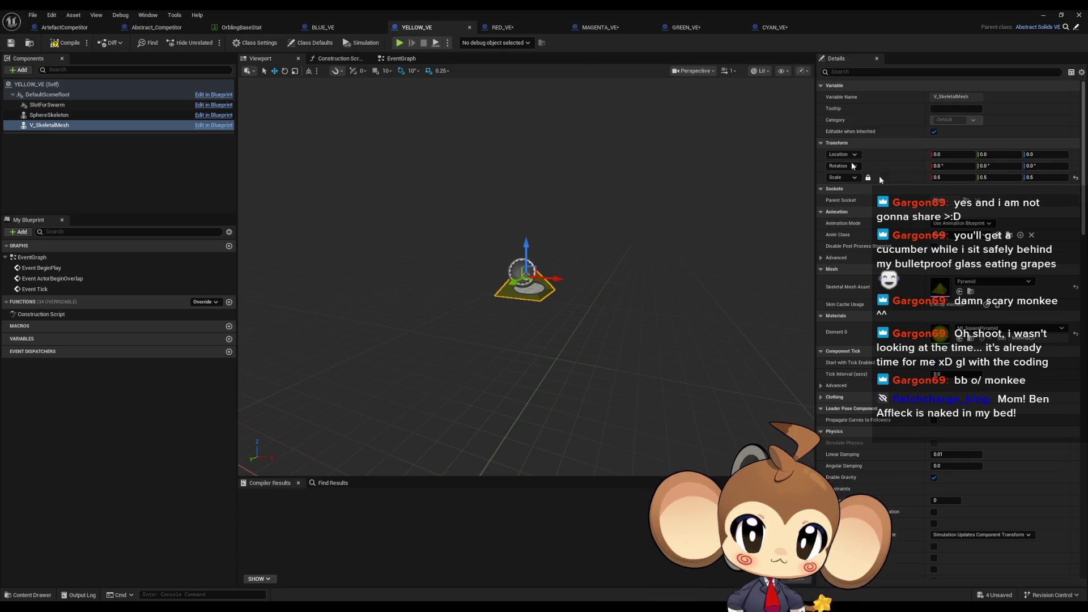
pyautogui.click(323, 27)
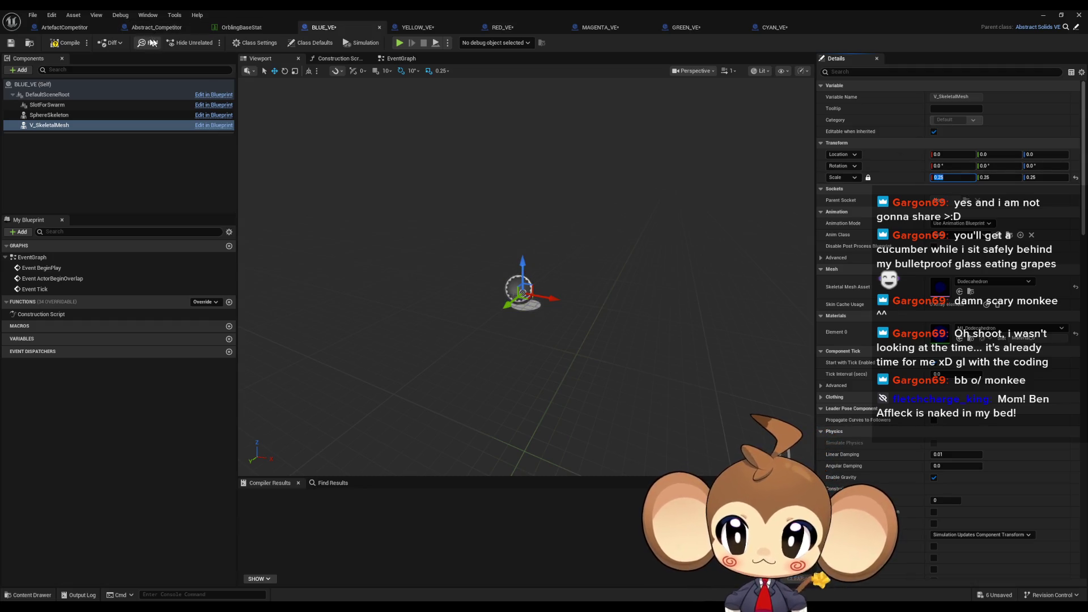
pyautogui.click(66, 27)
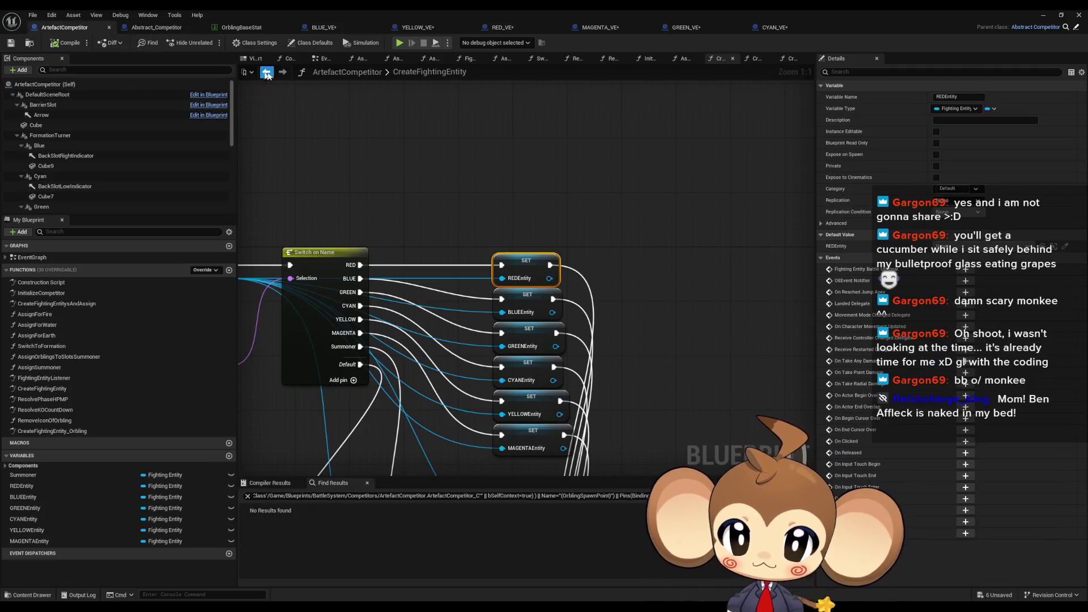
# Halve the Blue, Cyan and Green slot locations (Blue Y 86.6025, Cyan X -100, Green X -50)
pyautogui.click(255, 59)
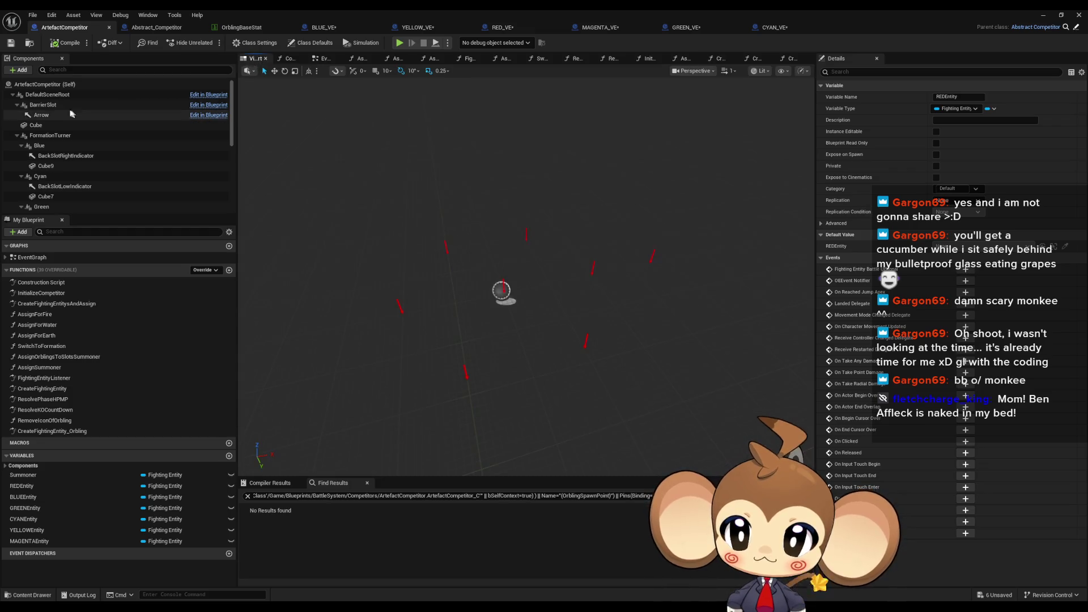
pyautogui.click(61, 146)
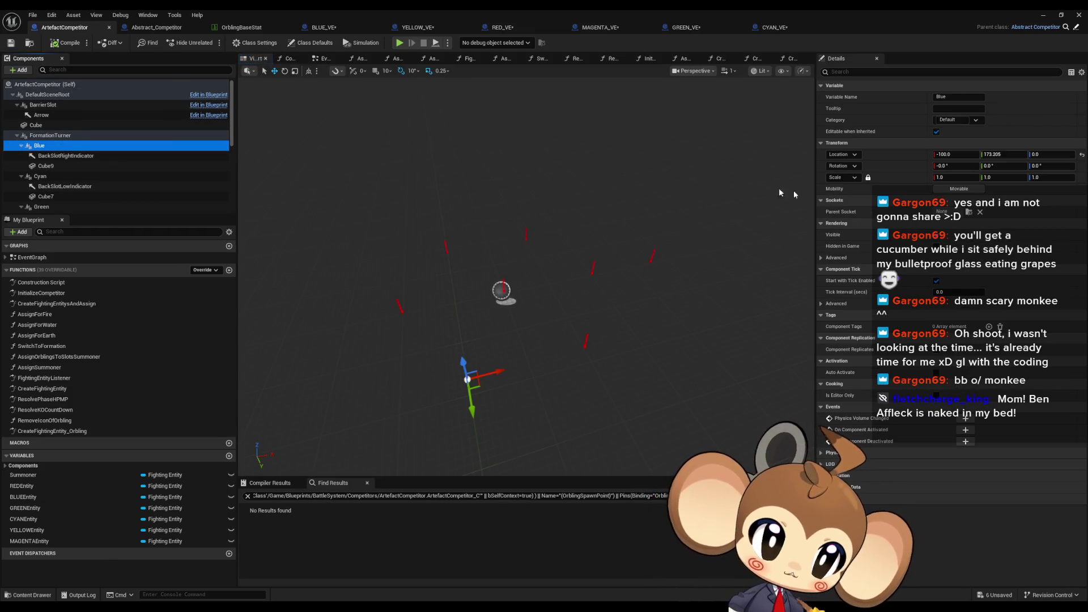
pyautogui.click(960, 155)
pyautogui.write('-50')
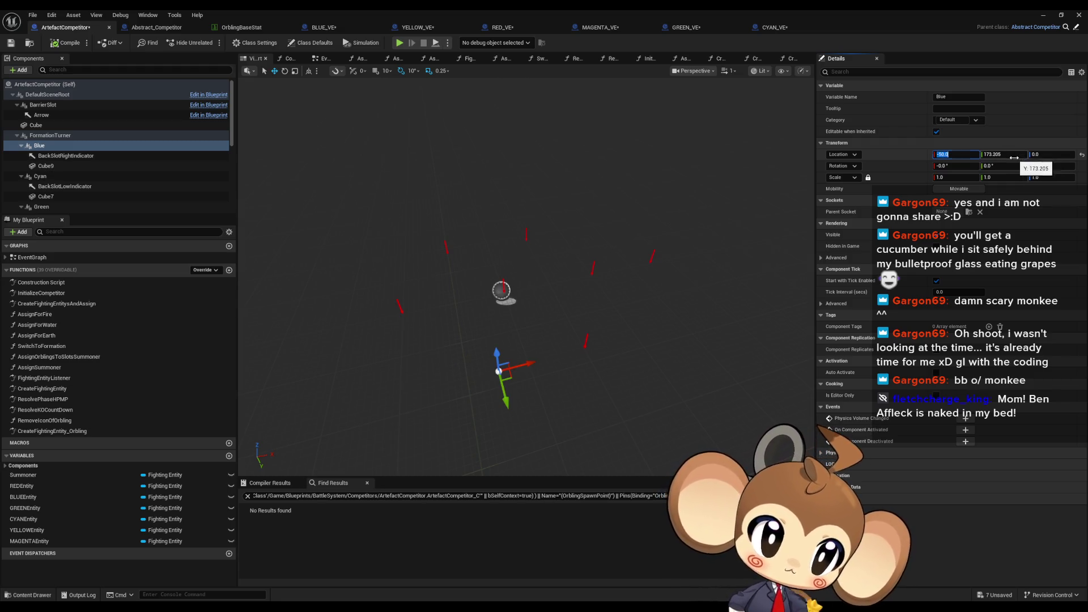
pyautogui.write('/2')
pyautogui.press('Return')
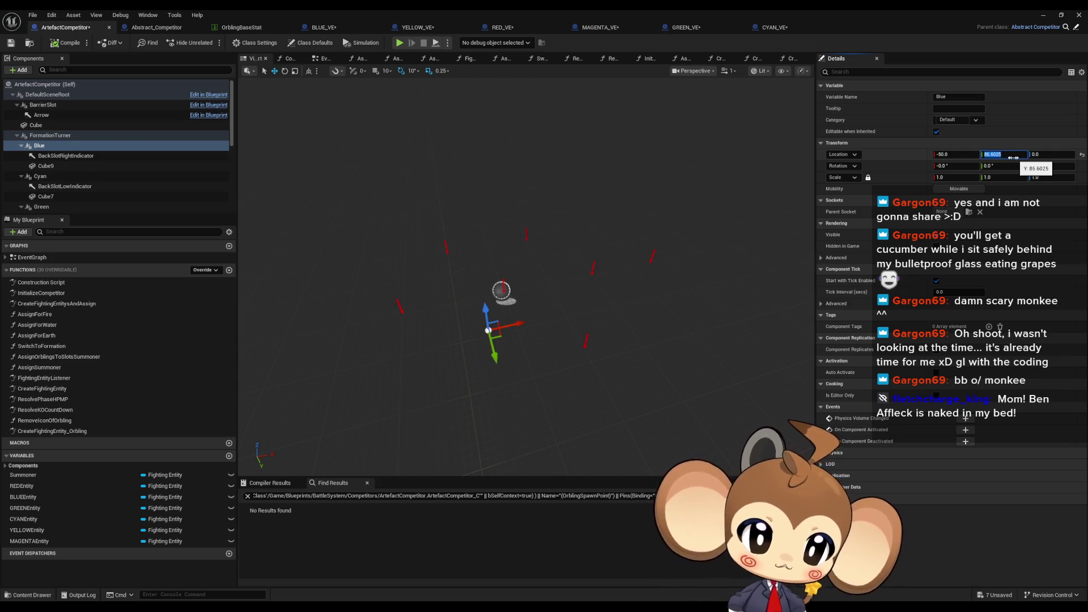
pyautogui.click(21, 146)
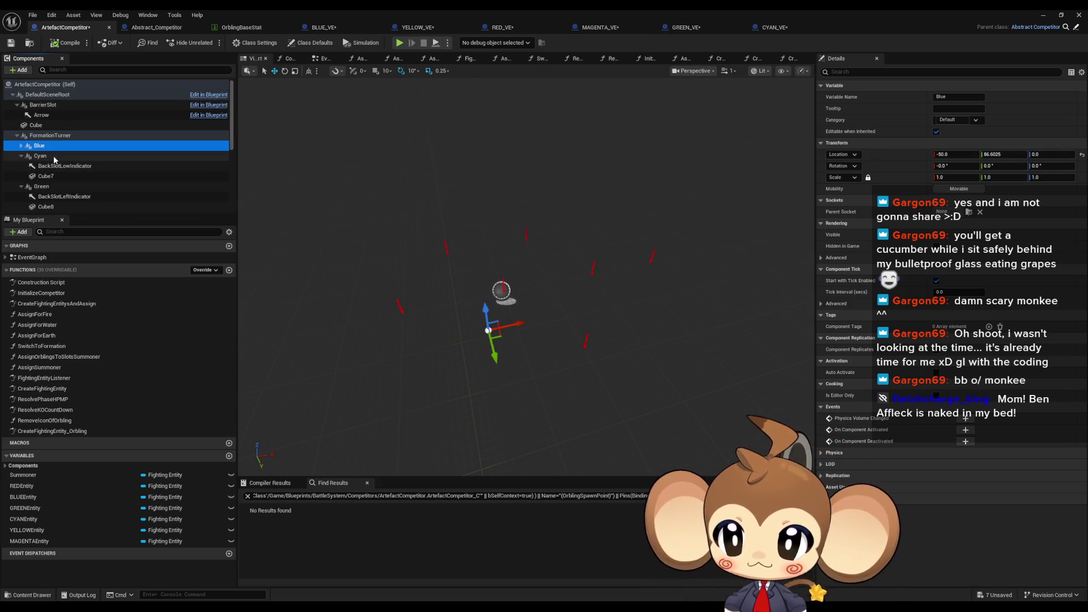
pyautogui.click(53, 156)
pyautogui.click(972, 156)
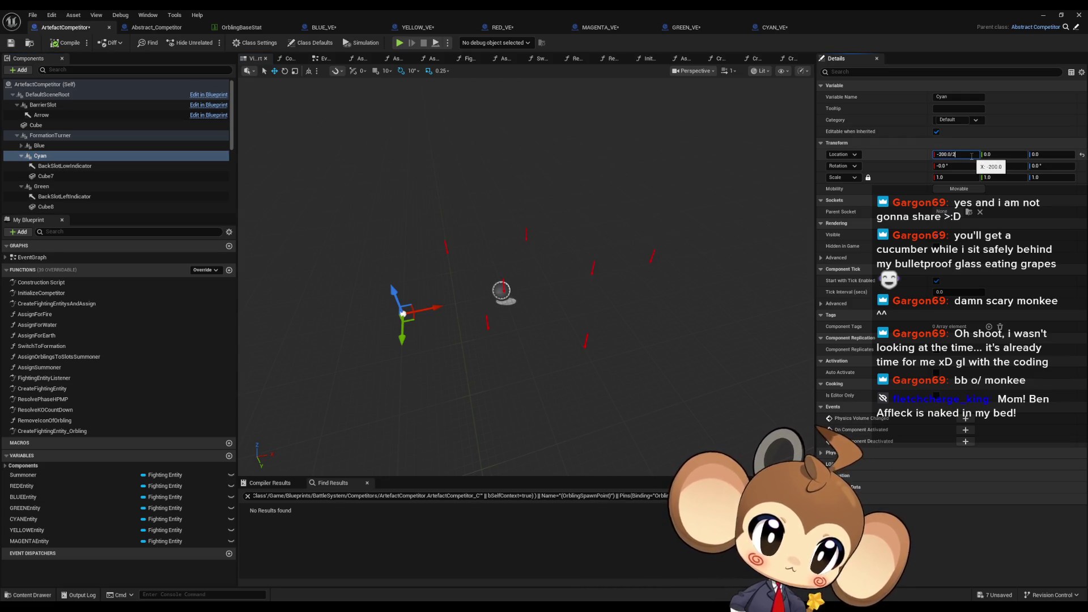
pyautogui.press('Return')
pyautogui.click(21, 156)
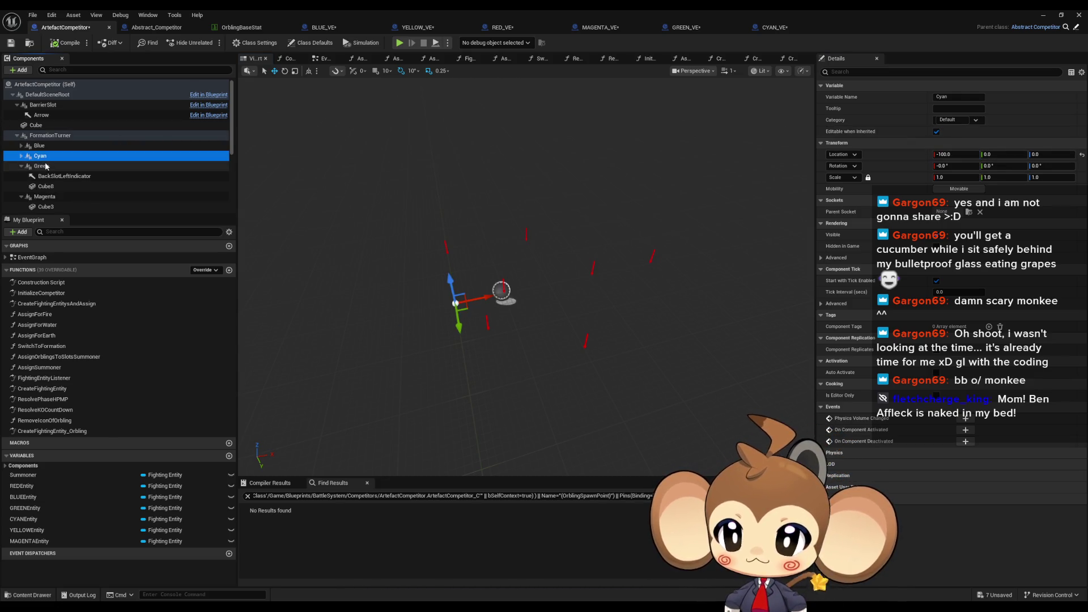
pyautogui.click(46, 166)
pyautogui.click(971, 154)
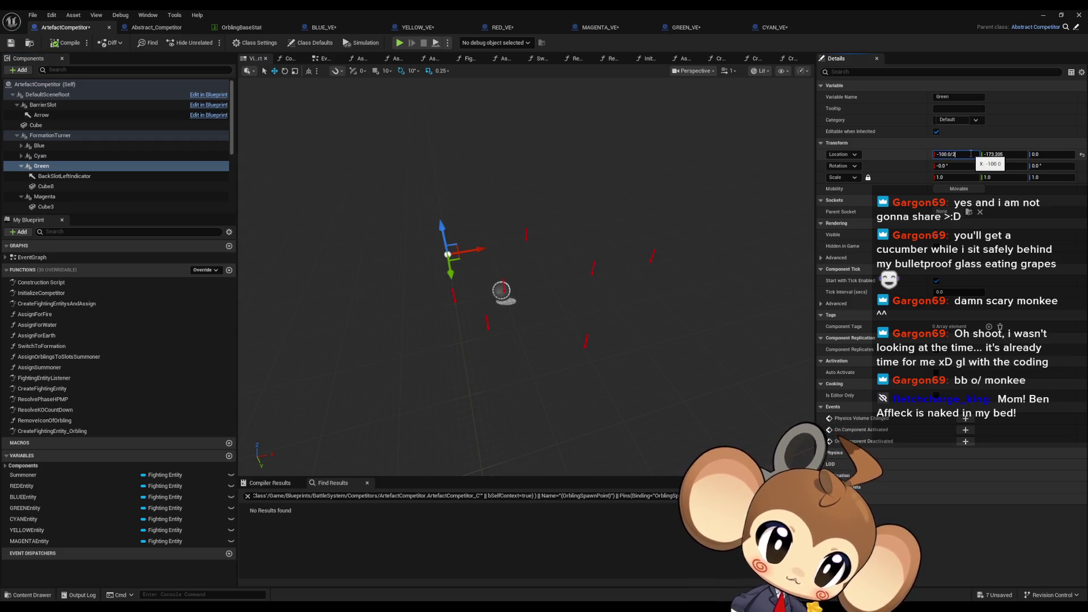
pyautogui.press('Return')
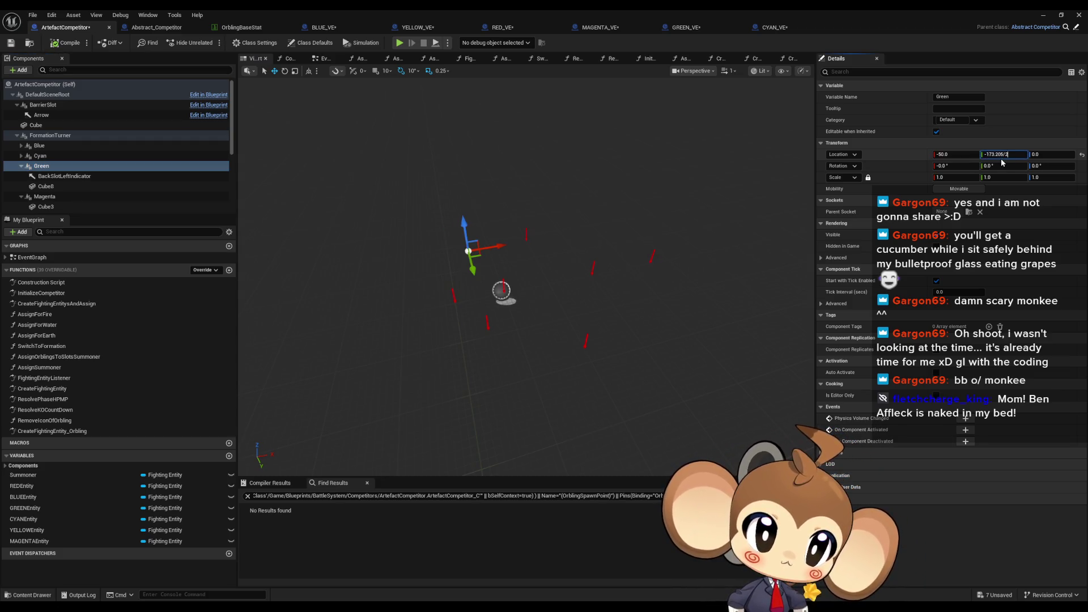
pyautogui.click(21, 166)
# Halve the Magenta, Red and Yellow slot locations, leaving Magenta and Yellow at 50, ±86.6025
pyautogui.click(44, 177)
pyautogui.click(945, 153)
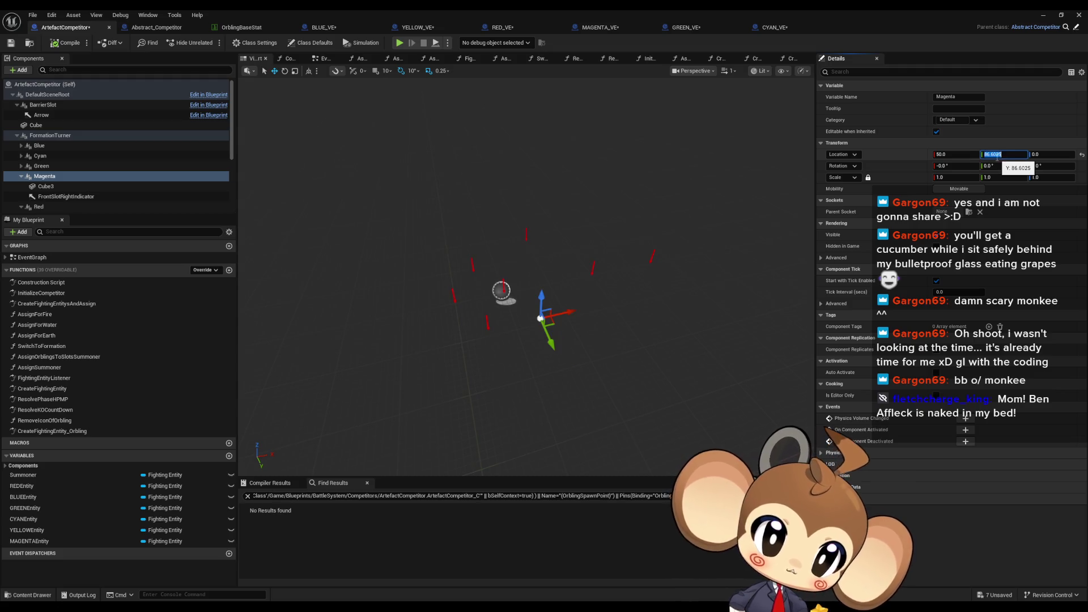
pyautogui.press('Return')
pyautogui.doubleClick(45, 177)
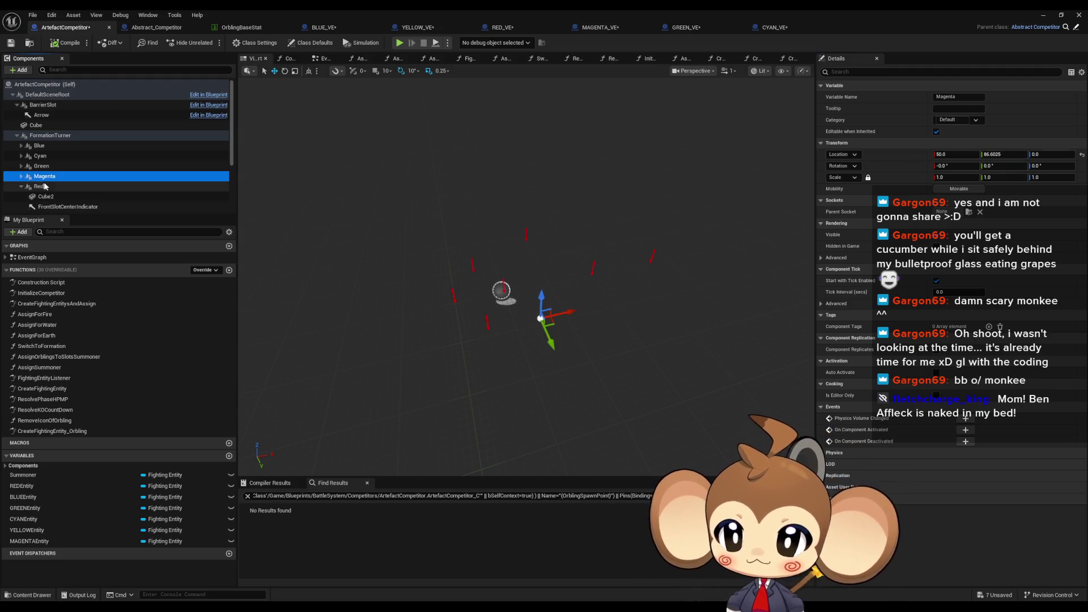
pyautogui.click(44, 186)
pyautogui.click(958, 154)
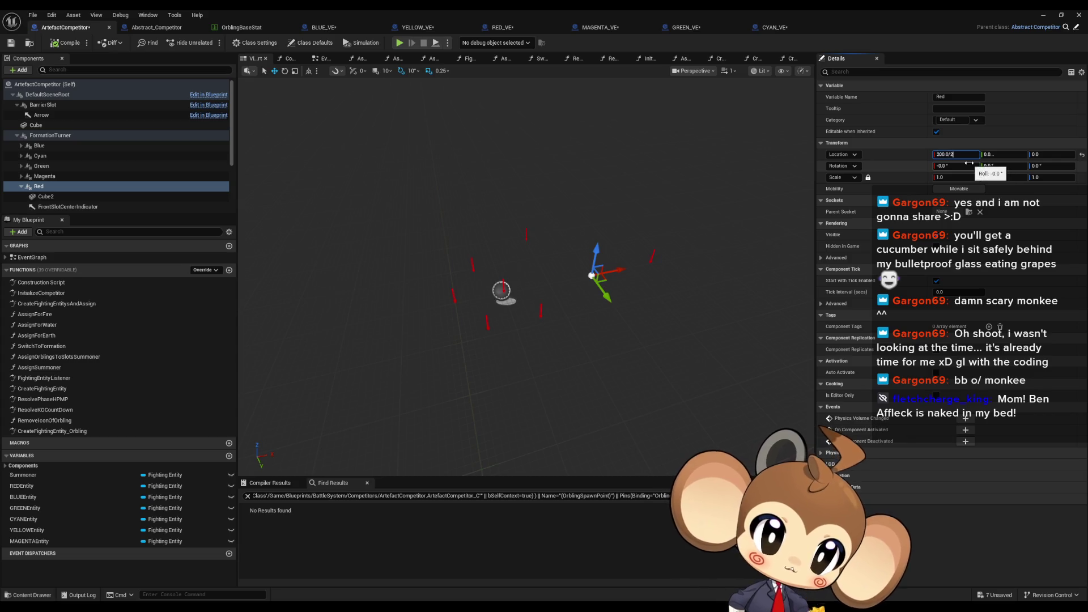
pyautogui.doubleClick(45, 186)
pyautogui.click(42, 196)
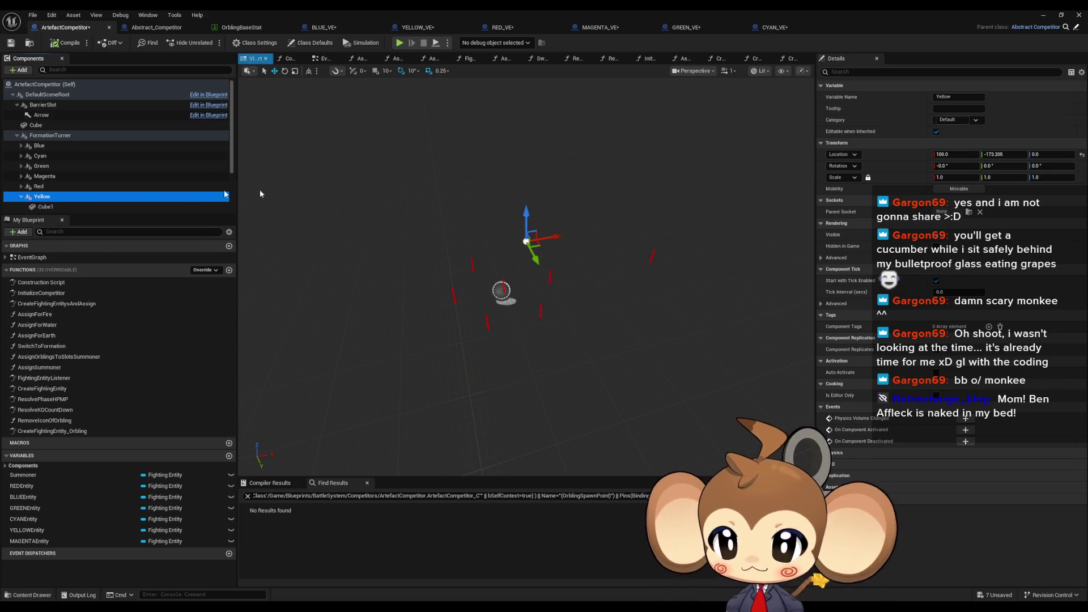
pyautogui.click(951, 154)
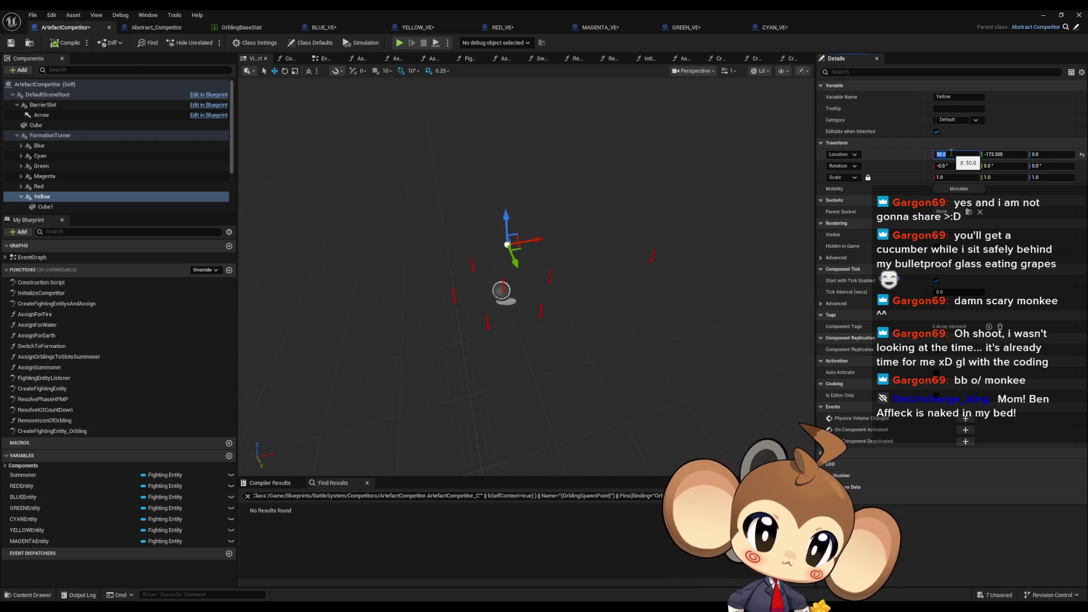
pyautogui.press('Tab')
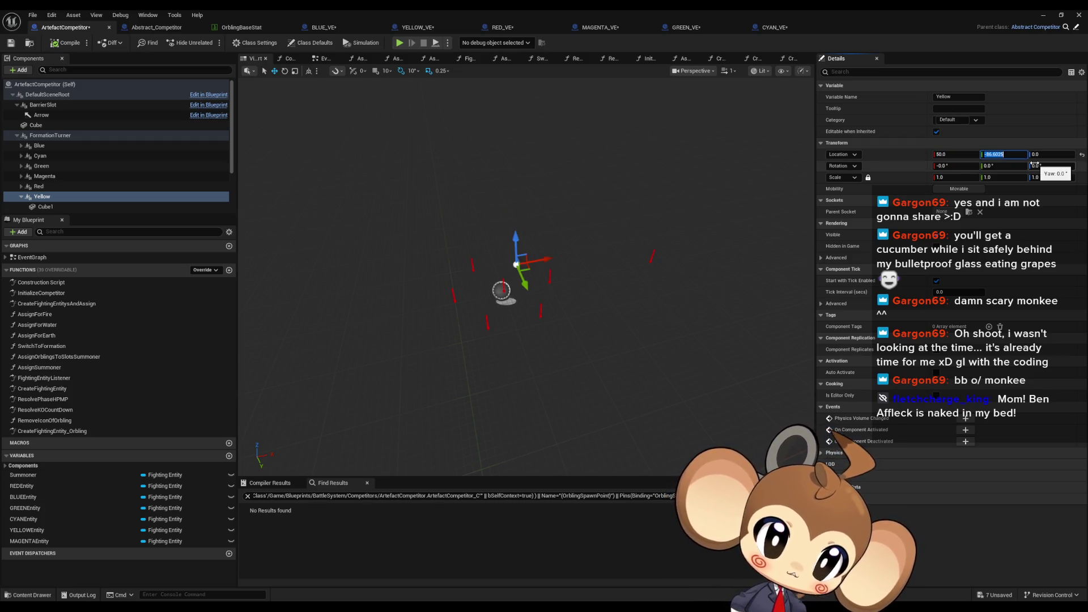
pyautogui.scroll(-2, 57, 192)
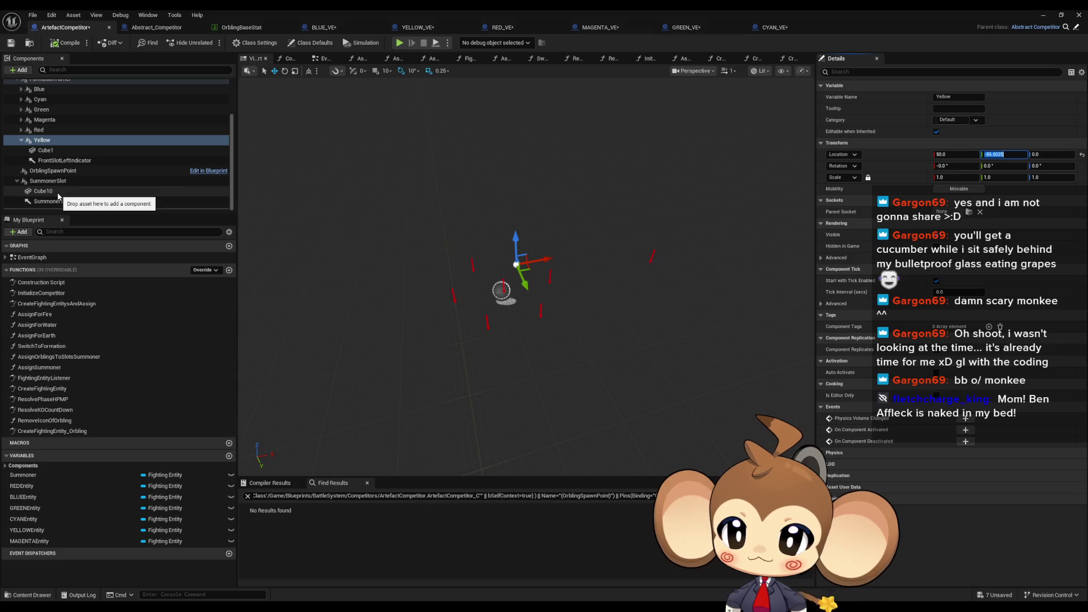
pyautogui.click(1042, 16)
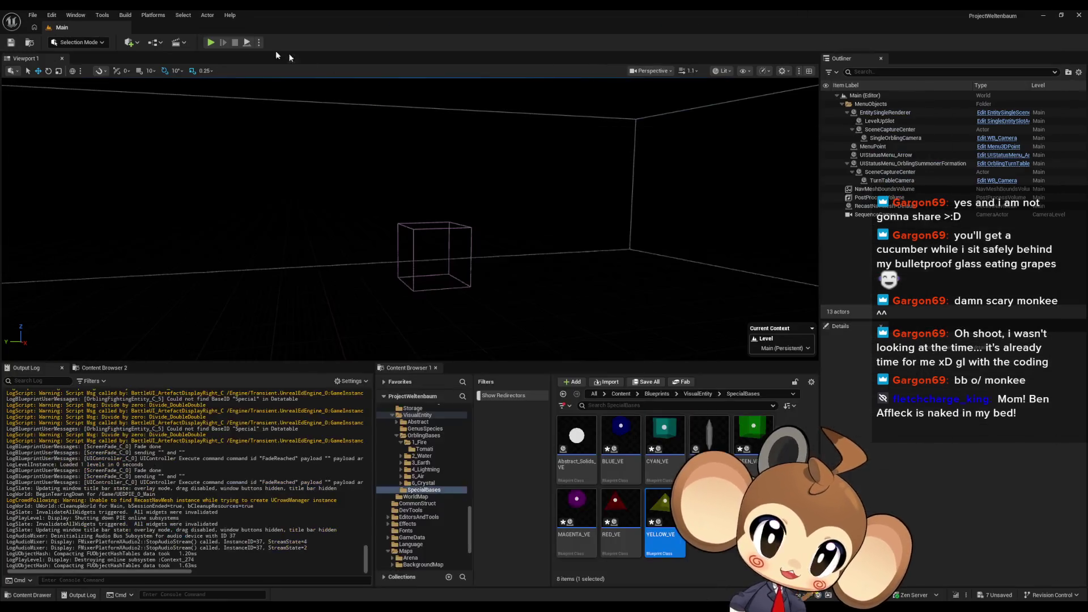
# Run a play-in-editor battle to watch the tightened formation, then stop it
pyautogui.click(210, 43)
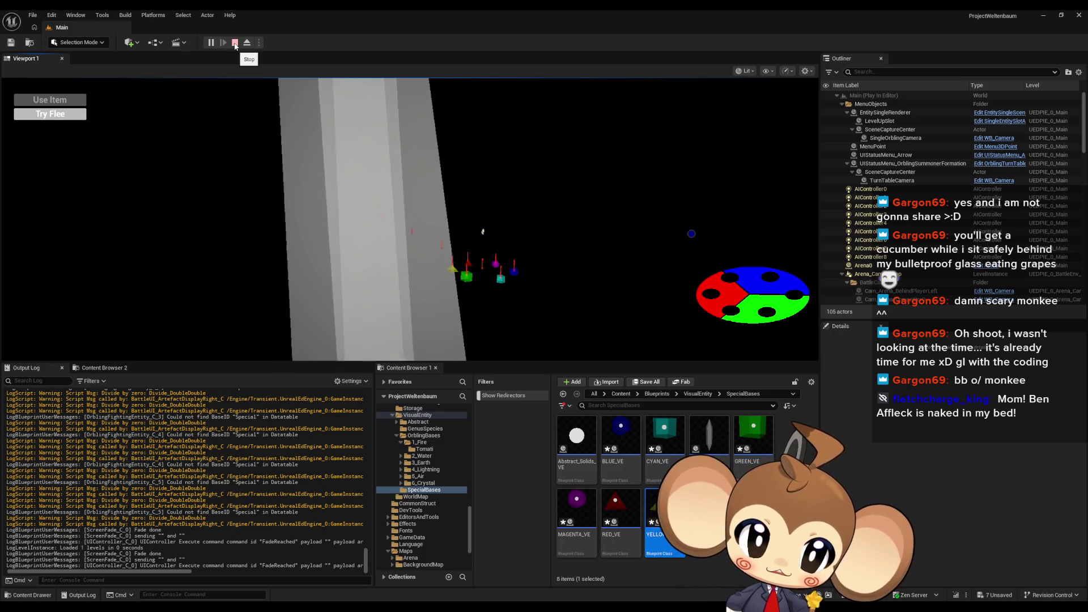
pyautogui.click(235, 43)
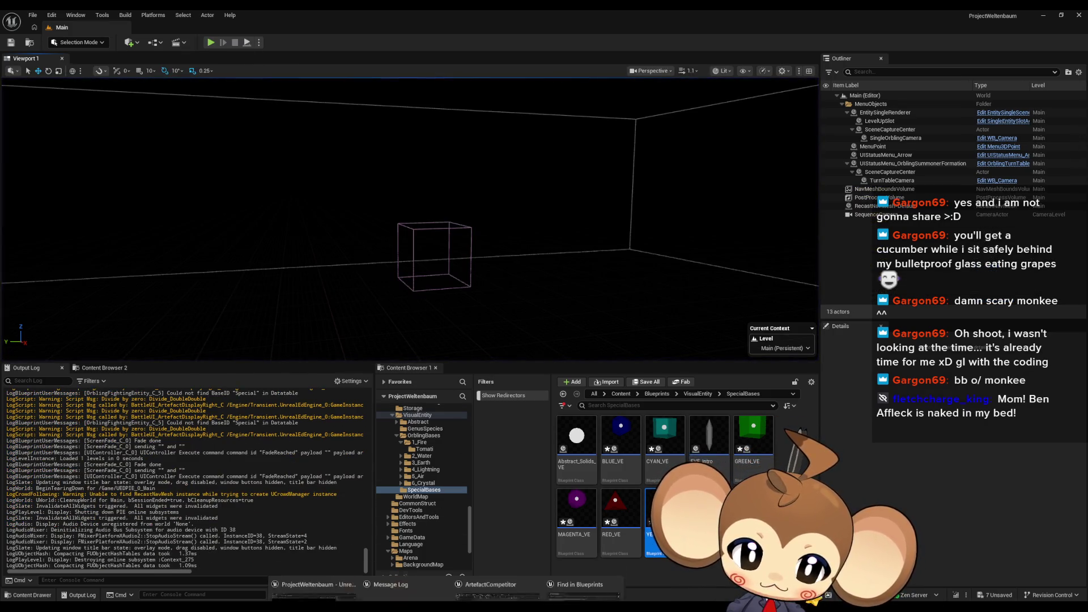
# Raise the Blue formation slot's Location Z in ArtefactCompetitor, then return to the Main level
pyautogui.moveTo(516, 588)
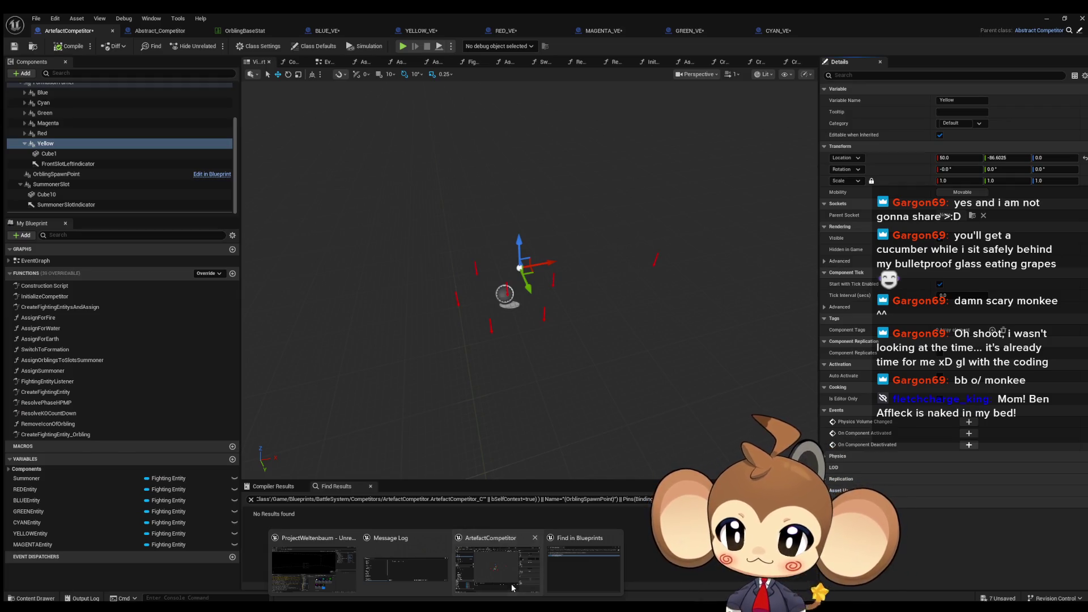
pyautogui.click(512, 588)
pyautogui.scroll(3, 103, 163)
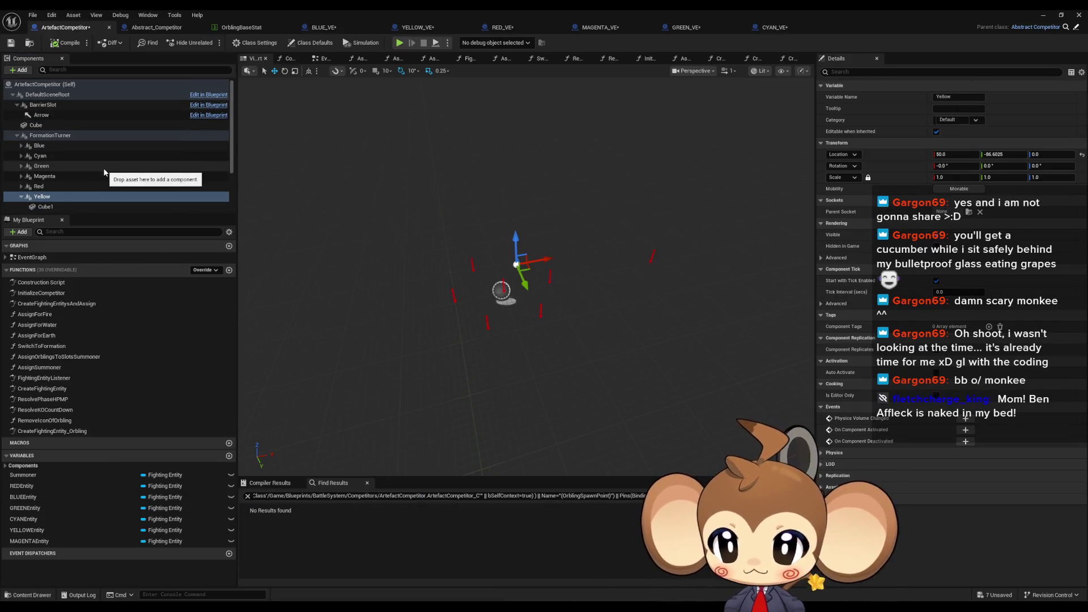
pyautogui.click(68, 146)
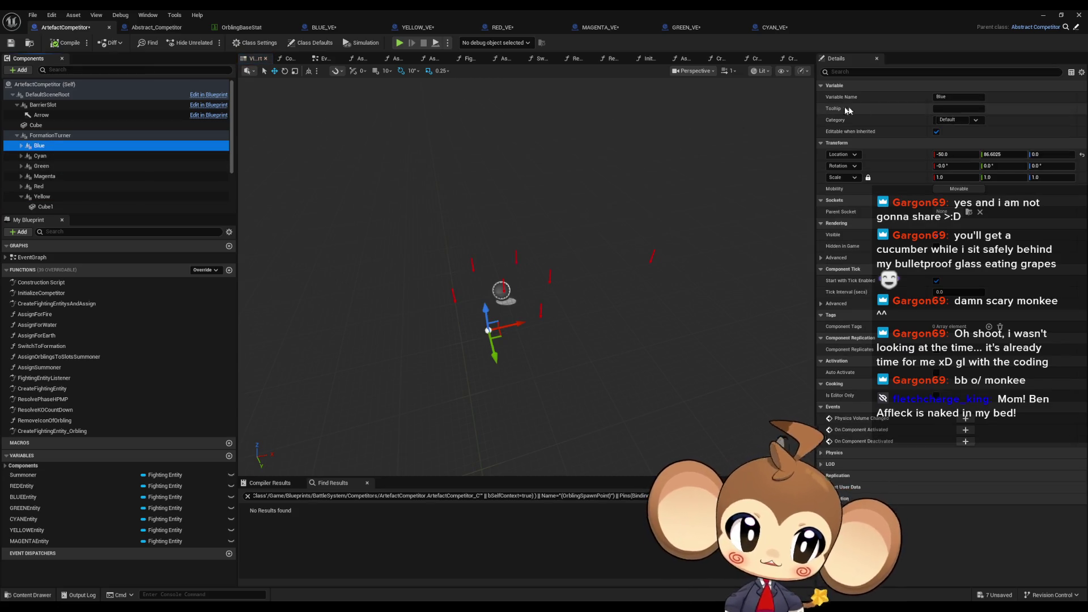
pyautogui.click(1047, 155)
pyautogui.write('75')
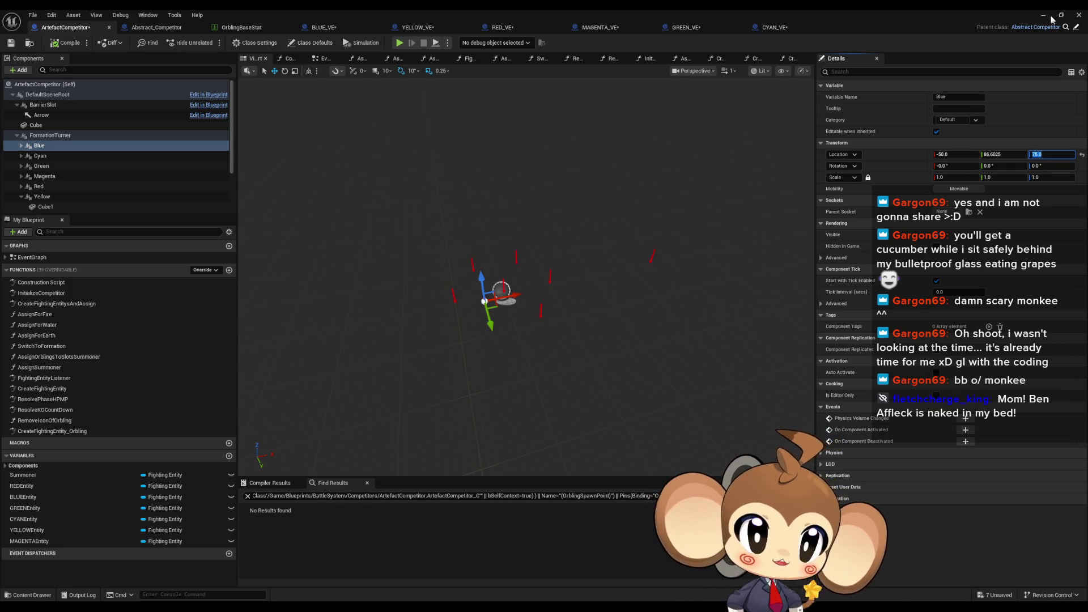
pyautogui.click(1051, 19)
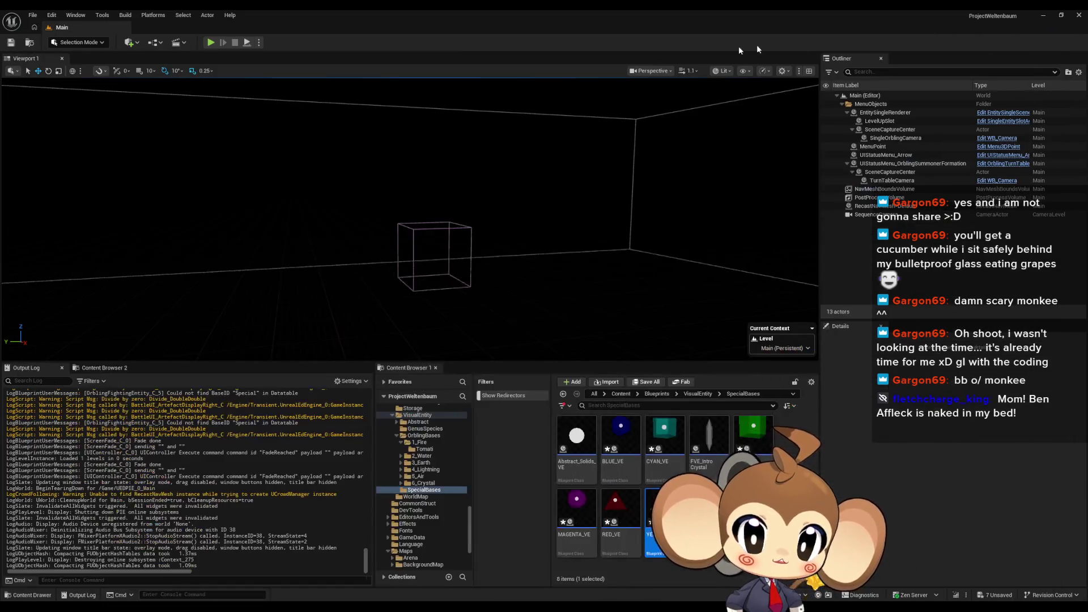
# Start another battle, eject from the game camera and fly closer to the competitors
pyautogui.click(210, 43)
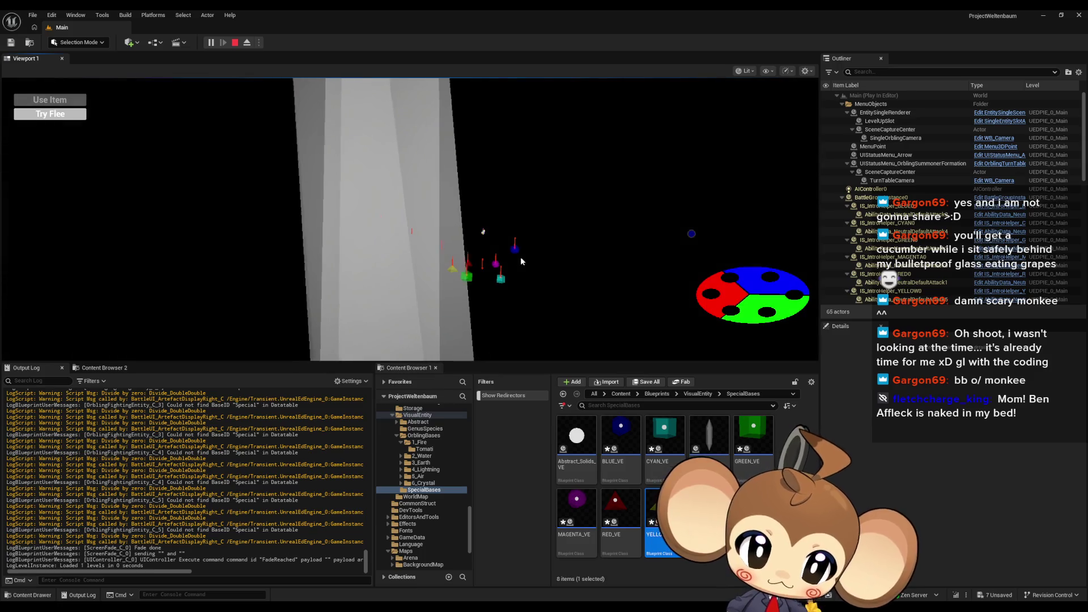
pyautogui.press('F8')
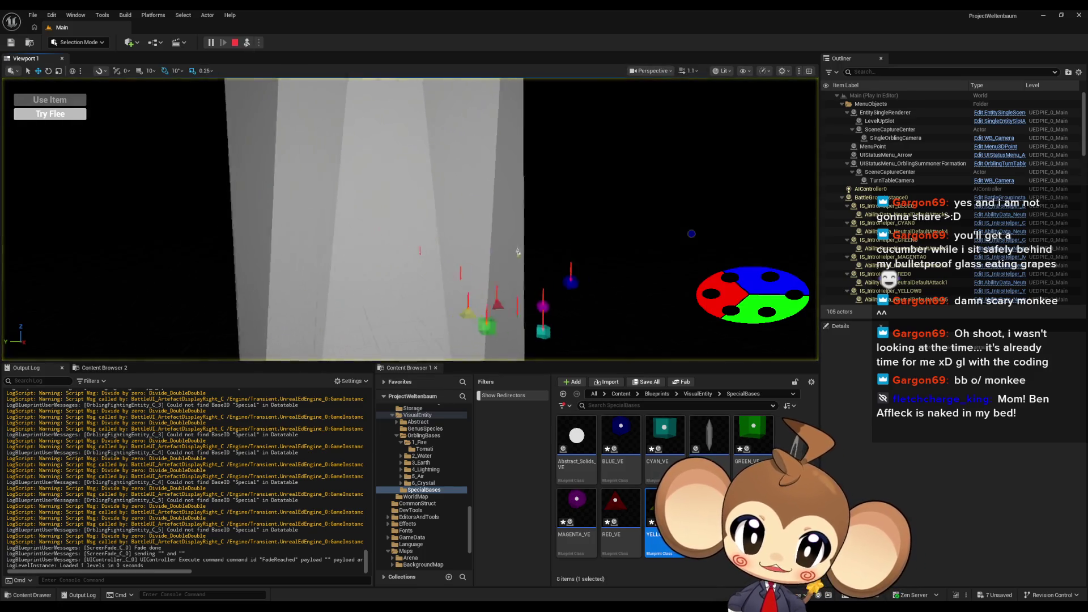
pyautogui.moveTo(431, 229); pyautogui.dragTo(430, 186)
pyautogui.moveTo(543, 328); pyautogui.dragTo(546, 329)
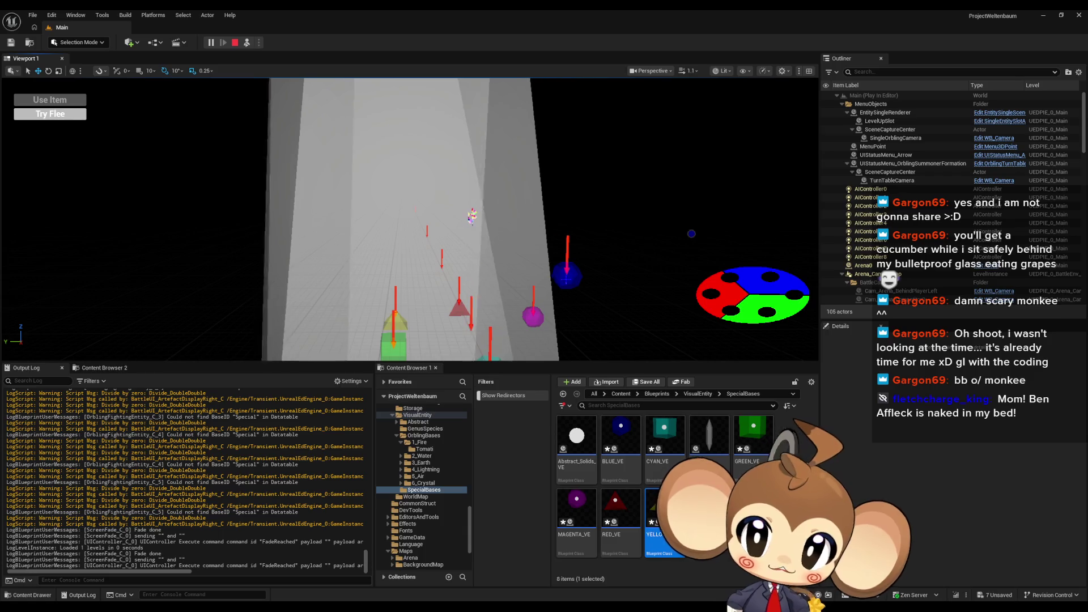
# Inspect ArtefactCompetitor0's Blue formation slot, confirming it sits at Z 75
pyautogui.click(568, 275)
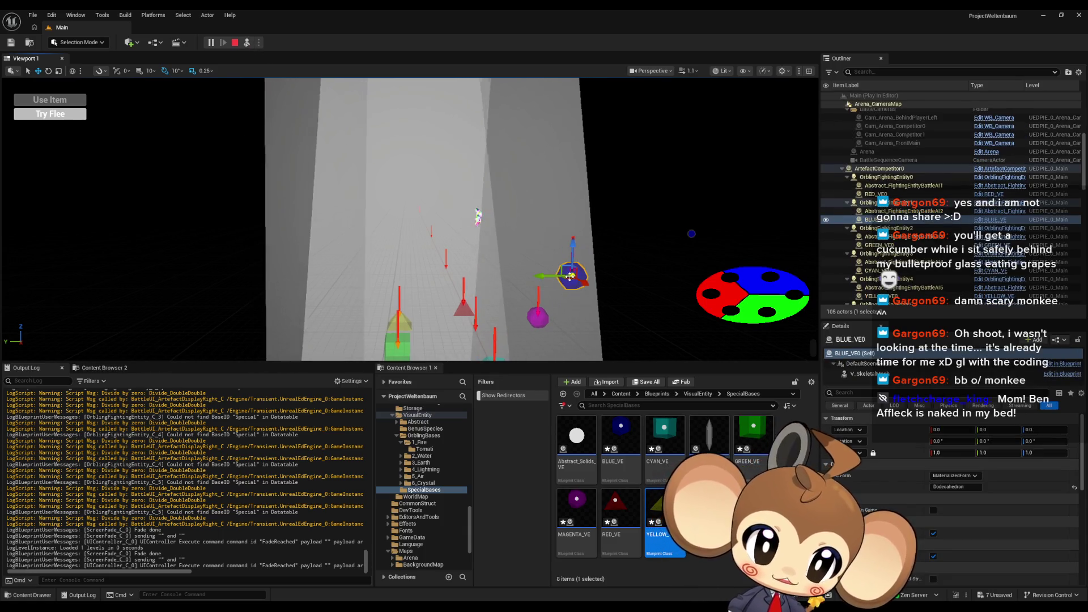
pyautogui.click(876, 202)
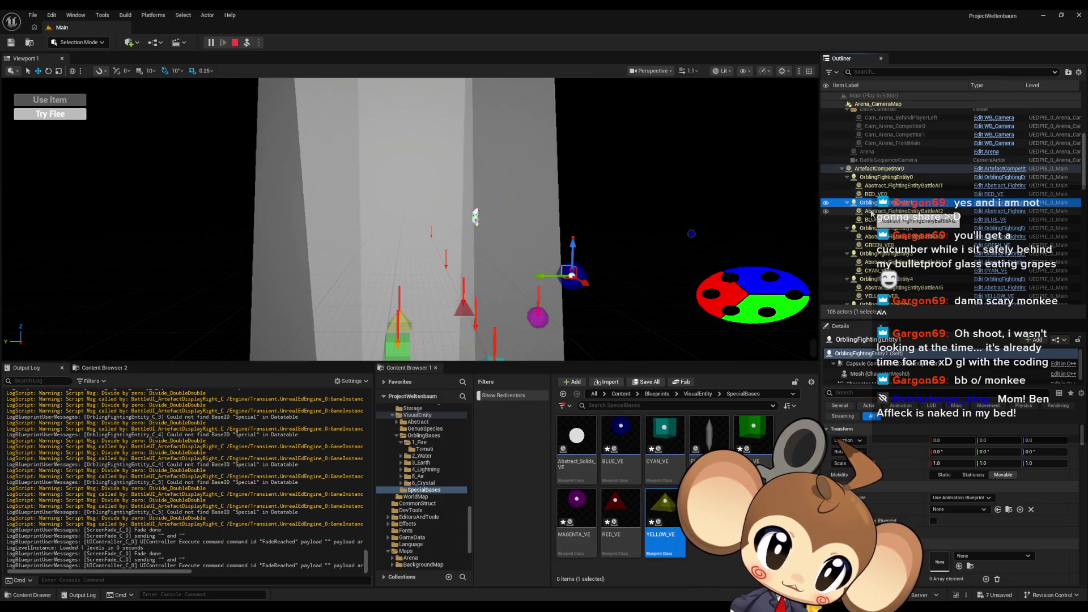
pyautogui.click(878, 169)
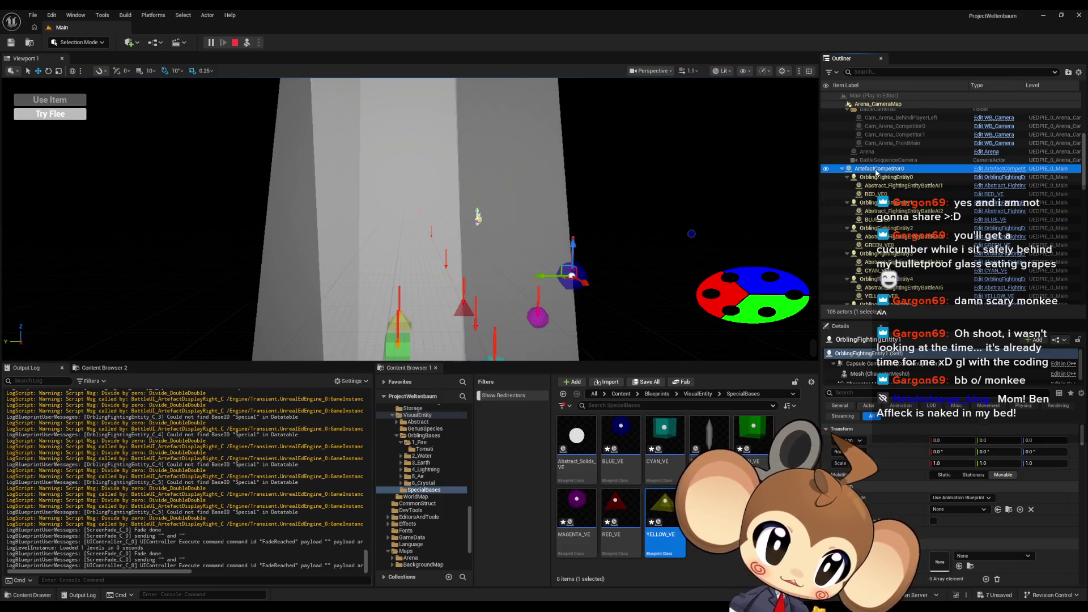
pyautogui.scroll(-5, 867, 369)
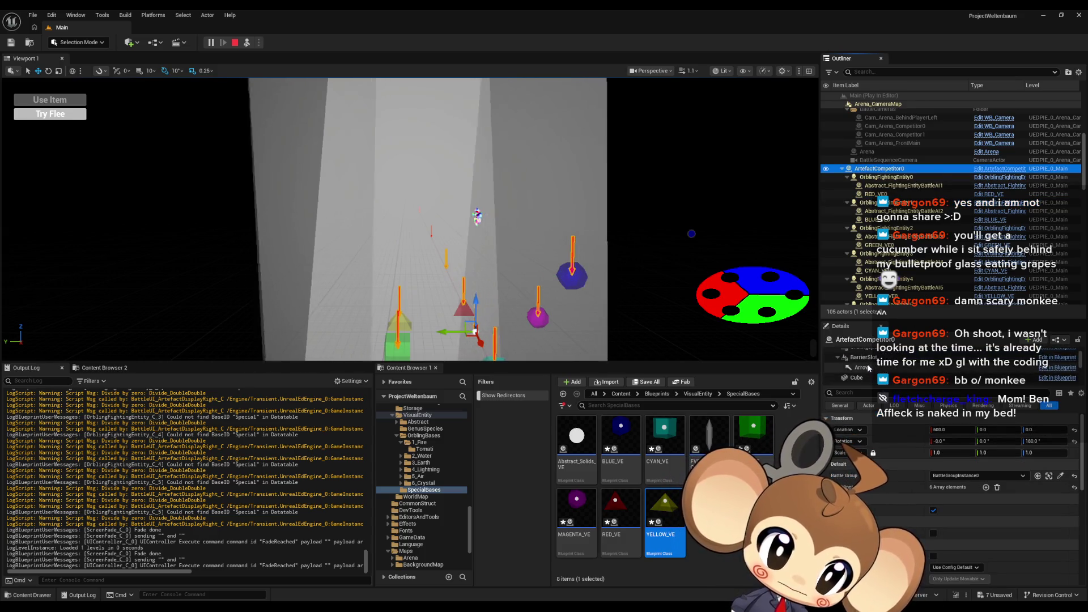
pyautogui.scroll(-3, 866, 378)
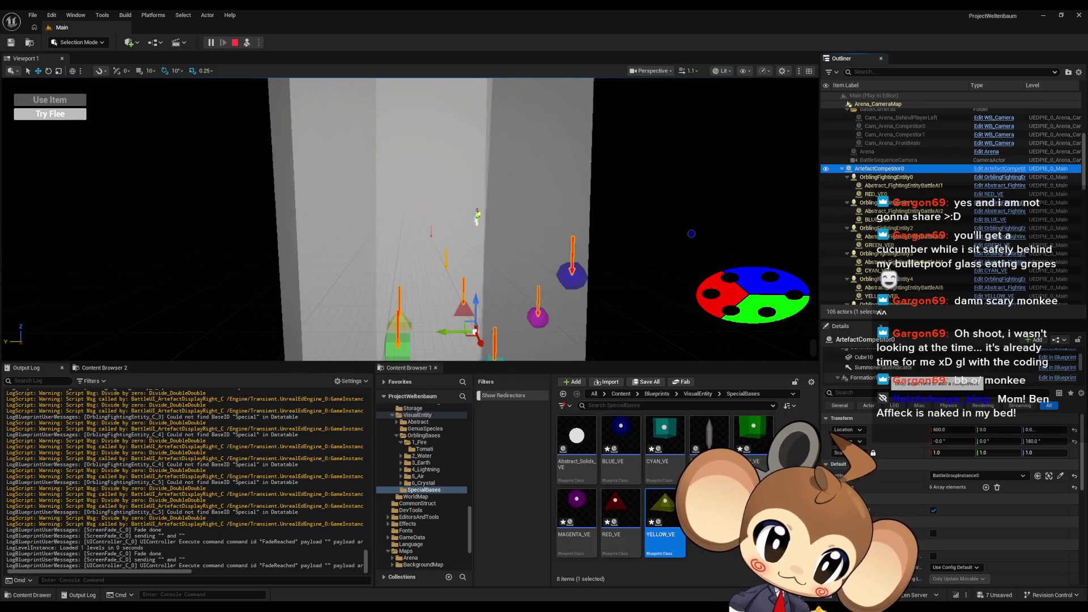
pyautogui.scroll(-3, 879, 367)
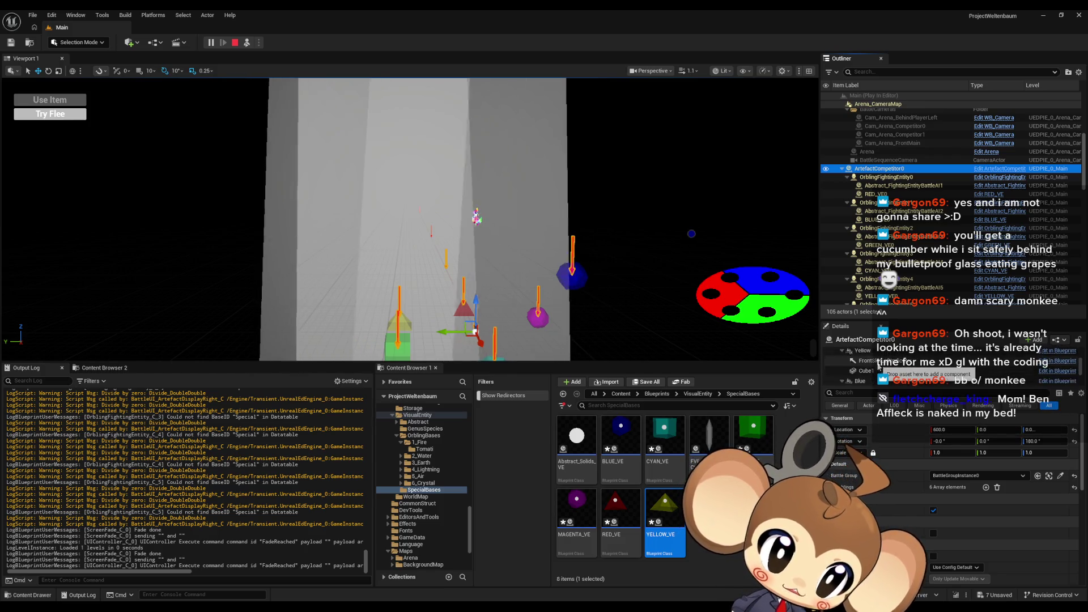
pyautogui.click(860, 354)
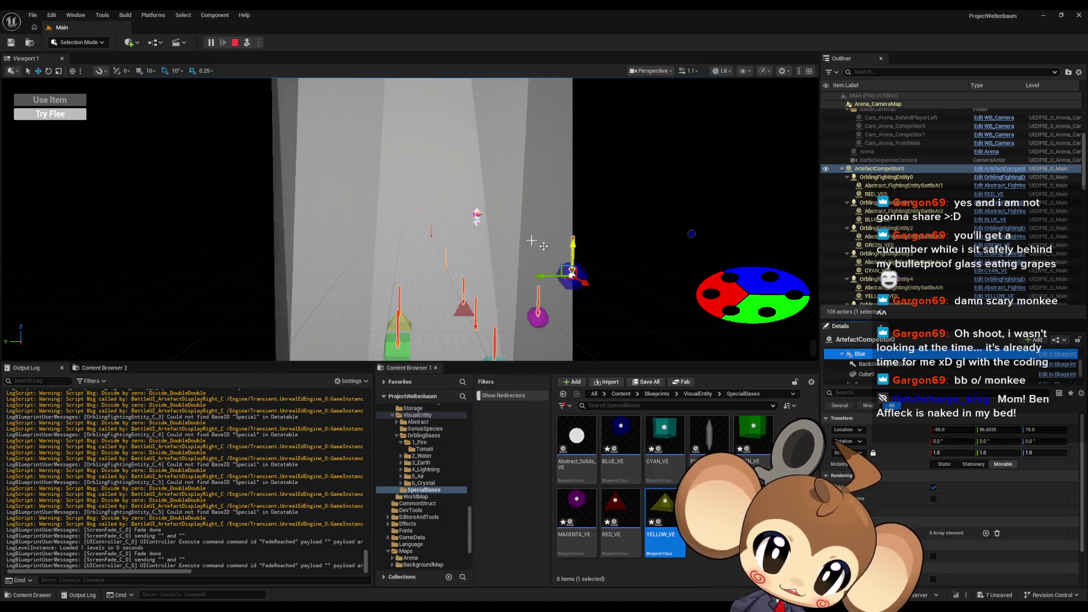
pyautogui.click(476, 215)
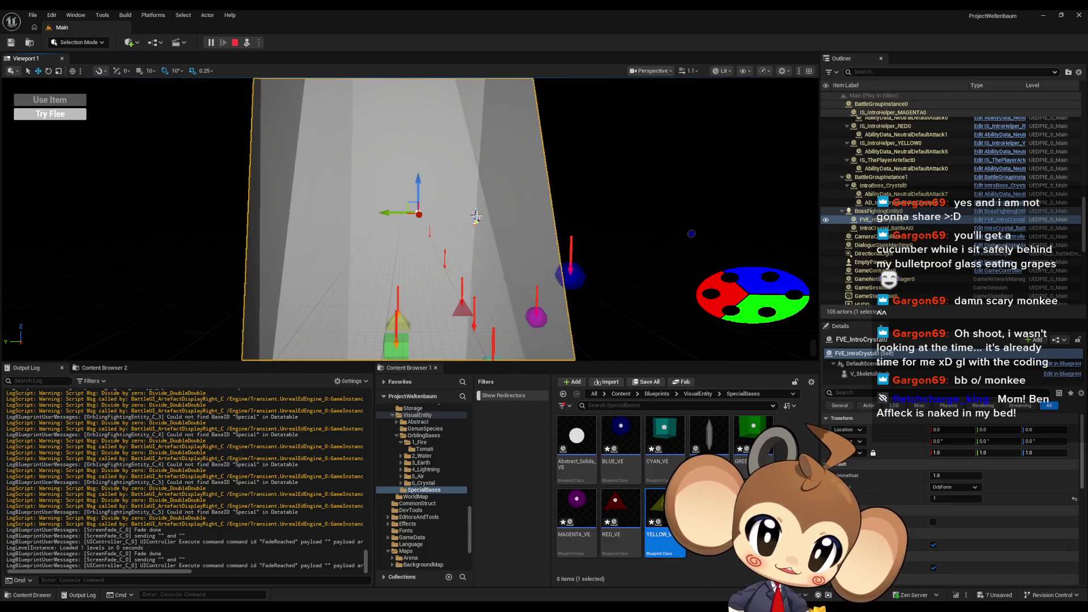
# Set the player artefact's V_SkeletalMesh Location Z to 0, then stop the play session
pyautogui.click(507, 205)
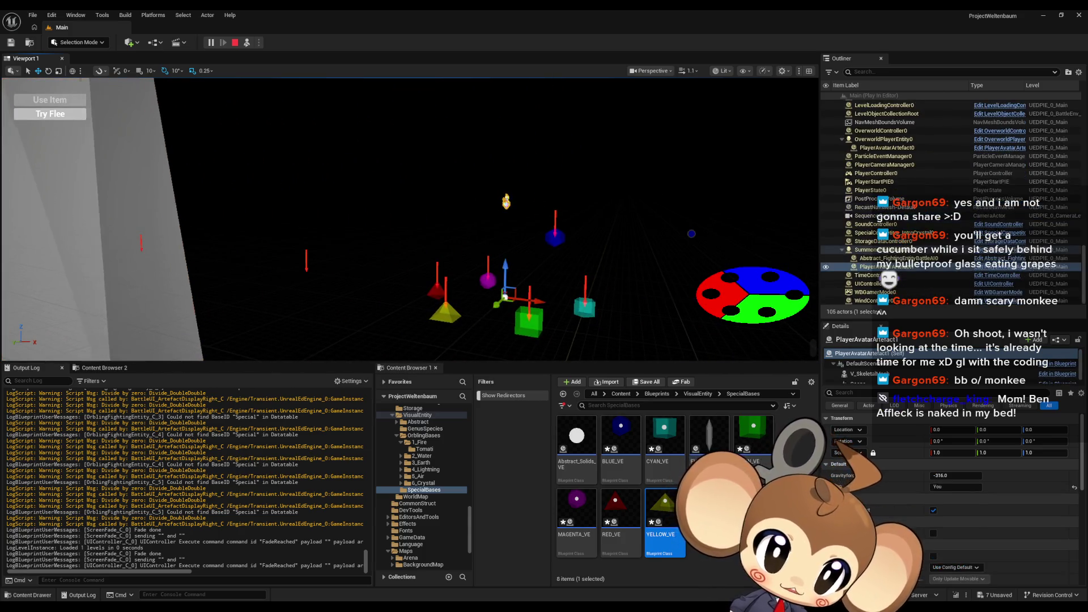
pyautogui.click(870, 250)
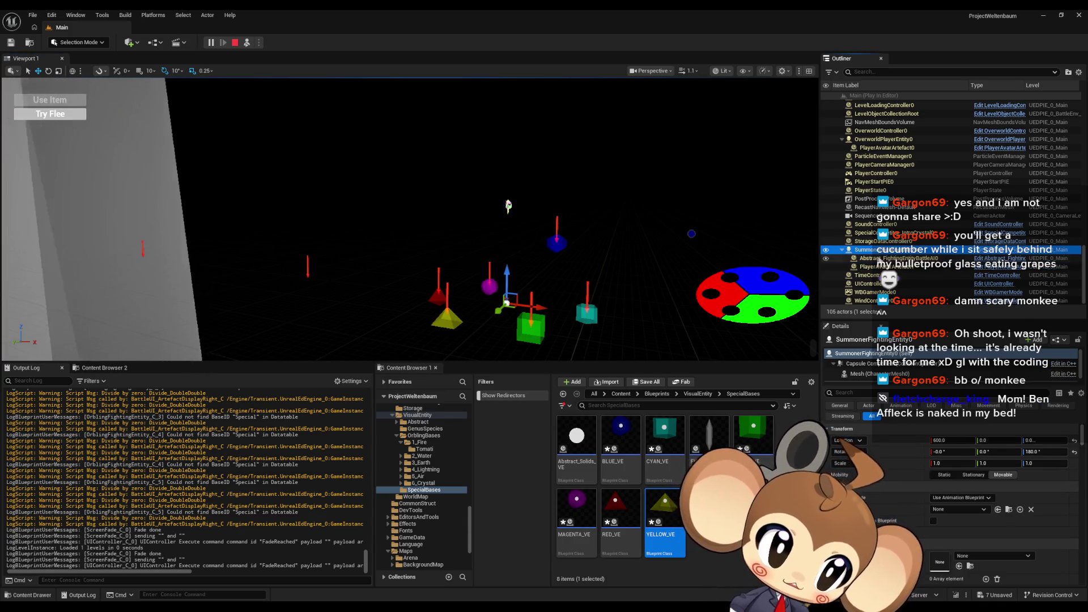
pyautogui.click(875, 267)
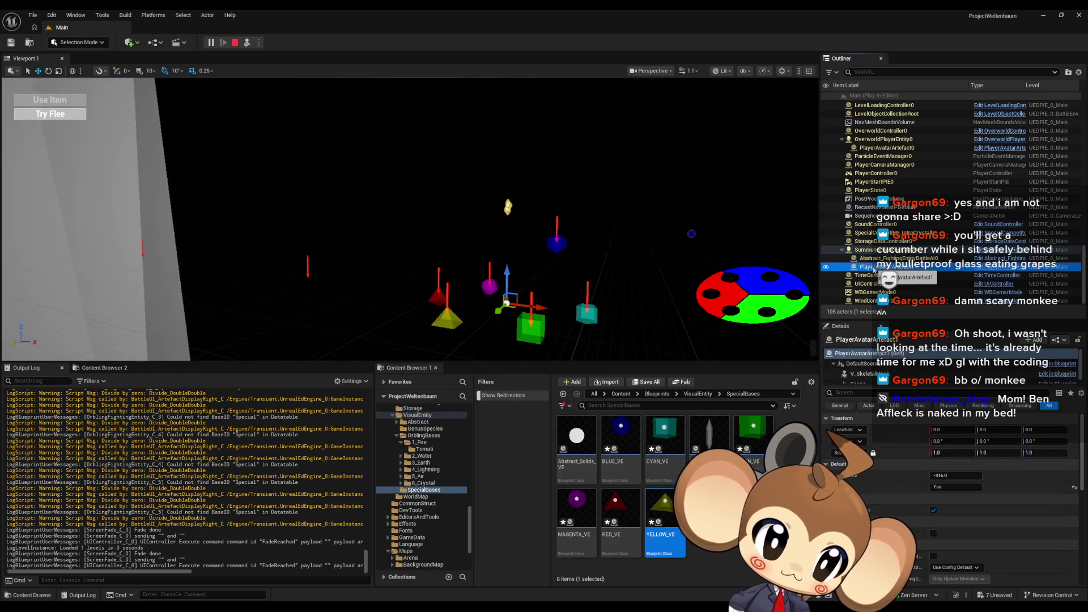
pyautogui.scroll(-1, 894, 374)
pyautogui.click(894, 370)
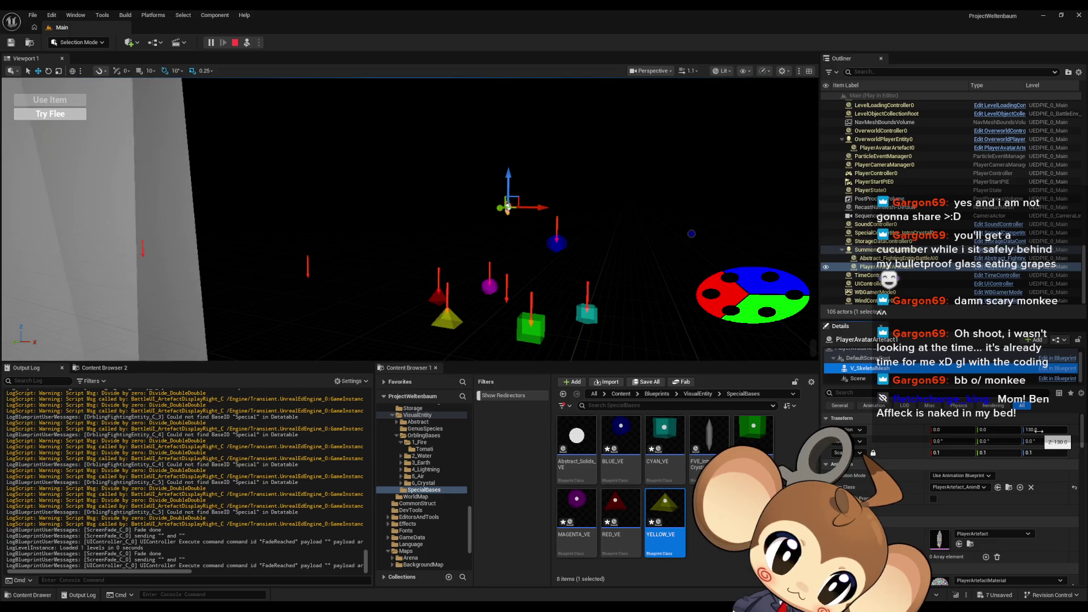
pyautogui.click(1040, 430)
pyautogui.write('0')
pyautogui.press('Return')
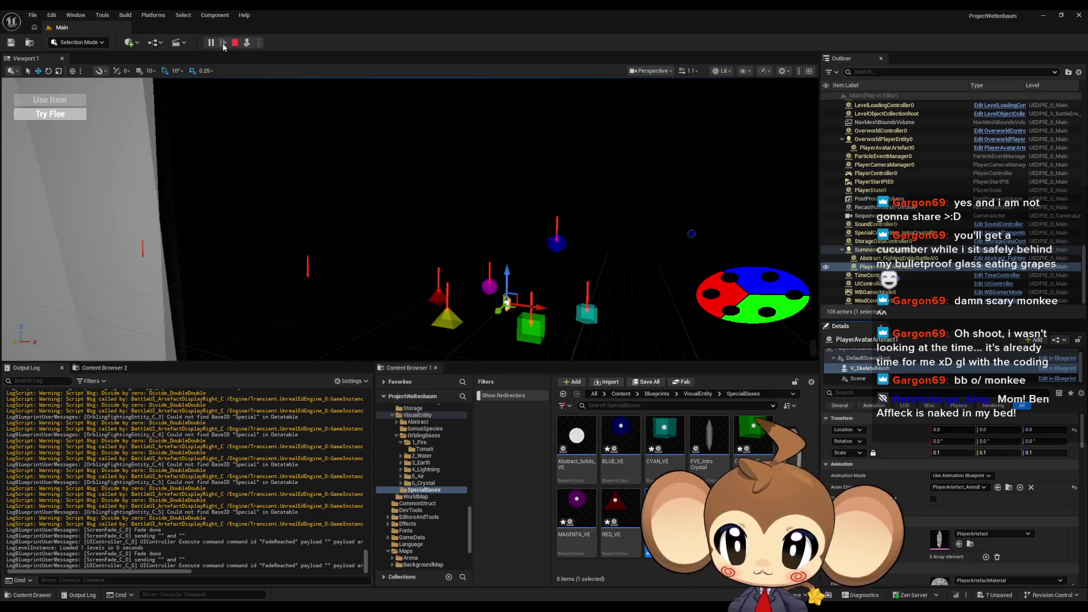
pyautogui.click(234, 47)
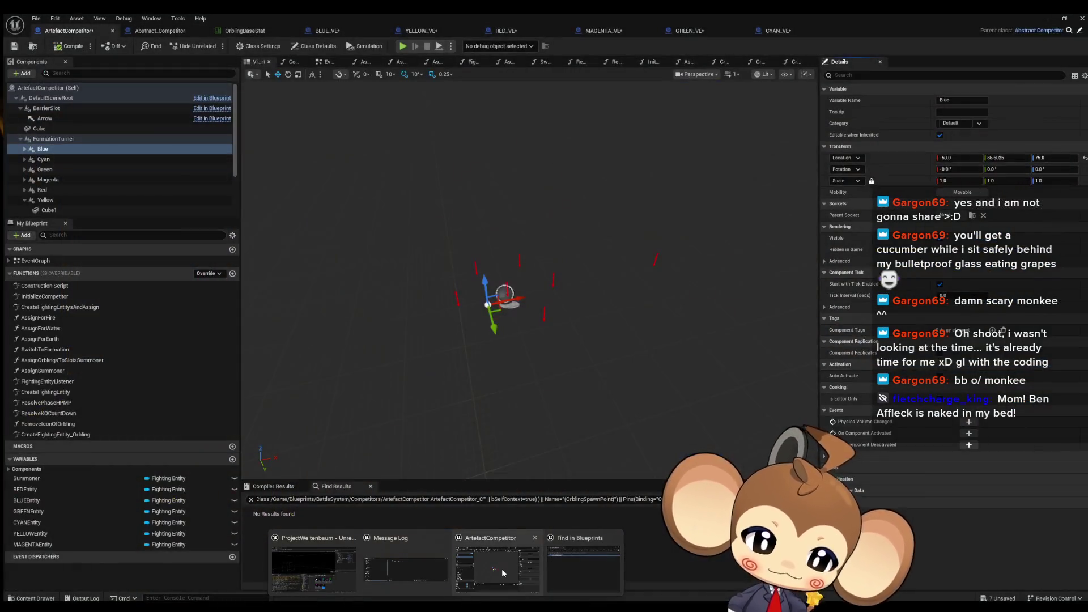
# Set Location Z to 130 on Blue, Cyan, Green, Magenta, Red and Yellow, then save and close ArtefactCompetitor
pyautogui.click(501, 569)
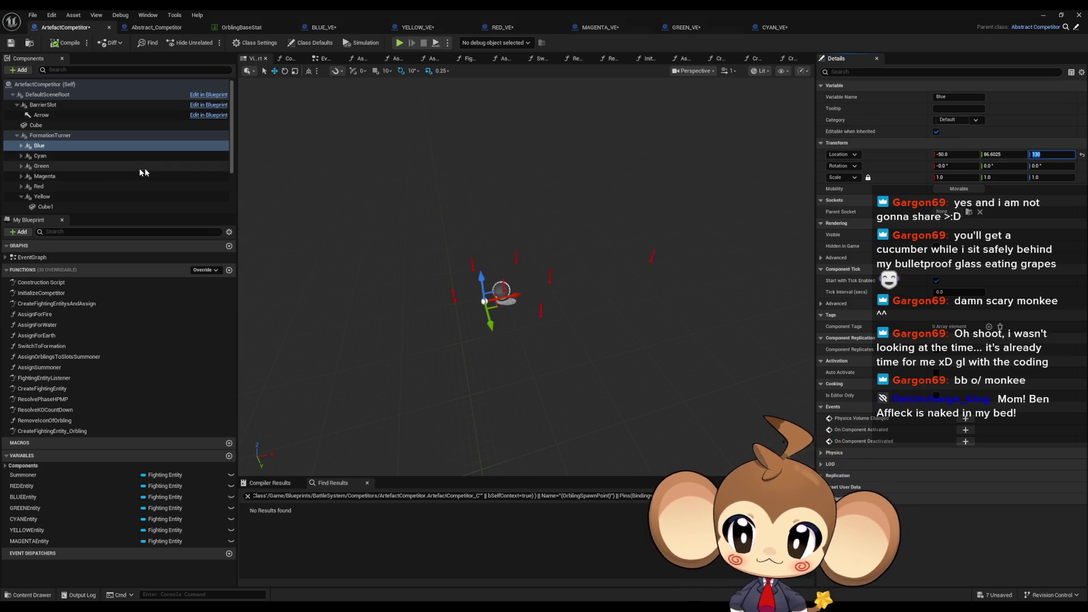
pyautogui.click(41, 156)
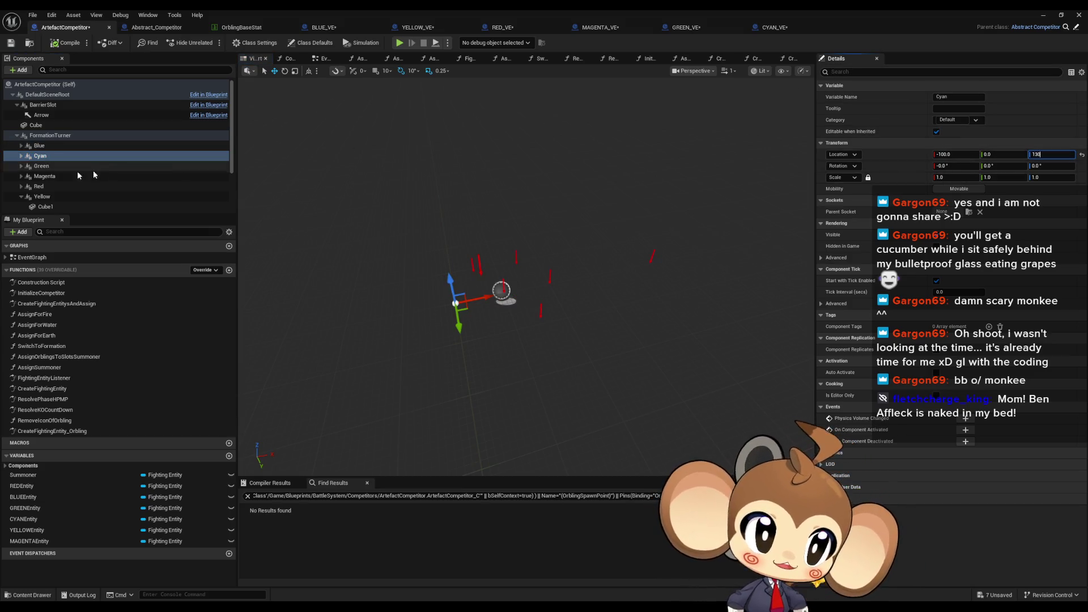
pyautogui.click(41, 166)
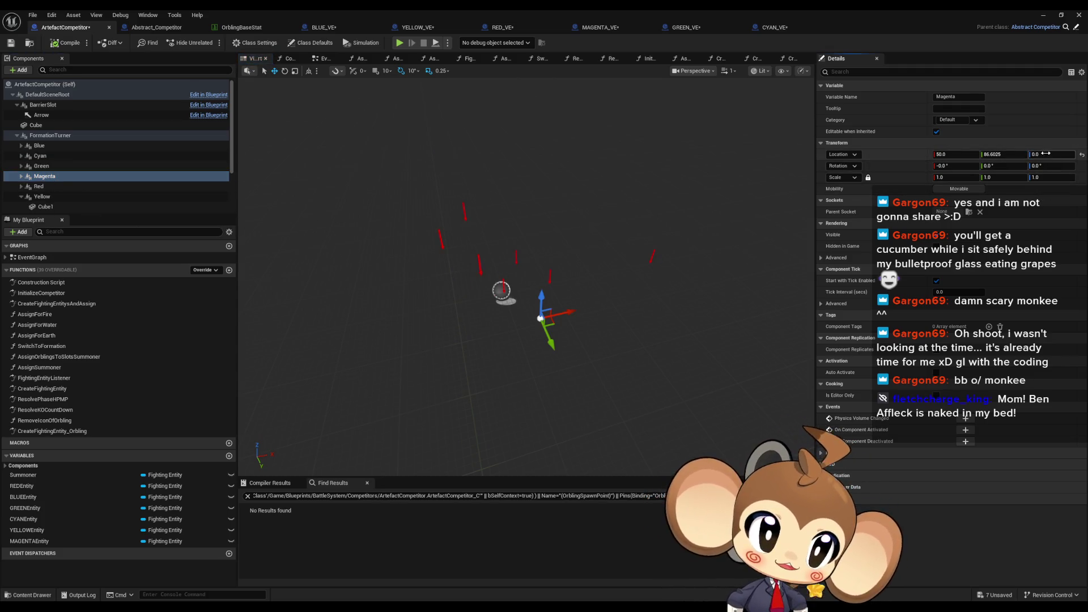
pyautogui.click(59, 187)
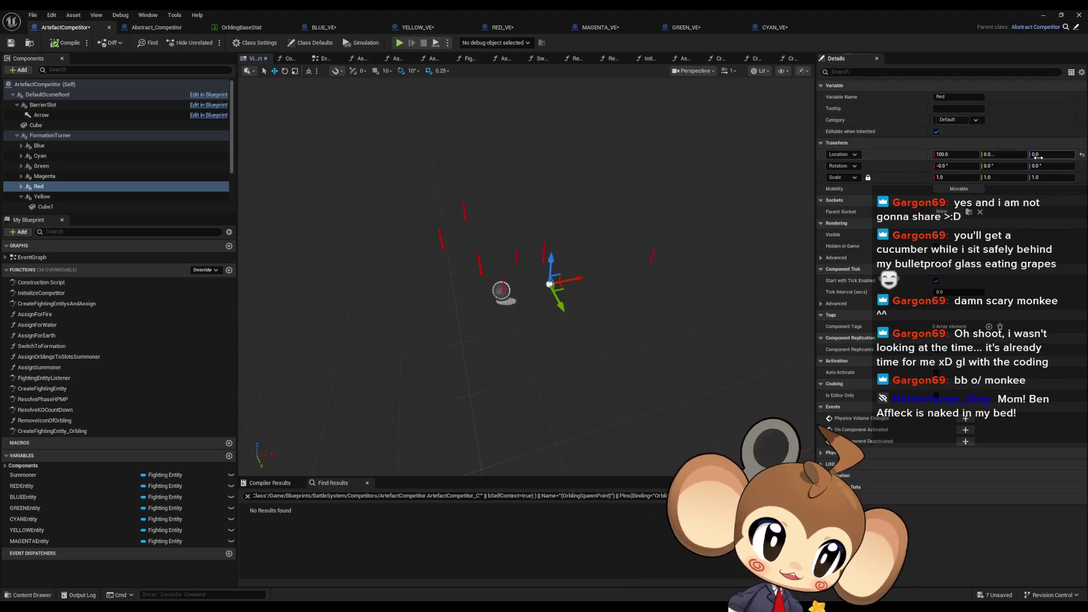
pyautogui.click(40, 197)
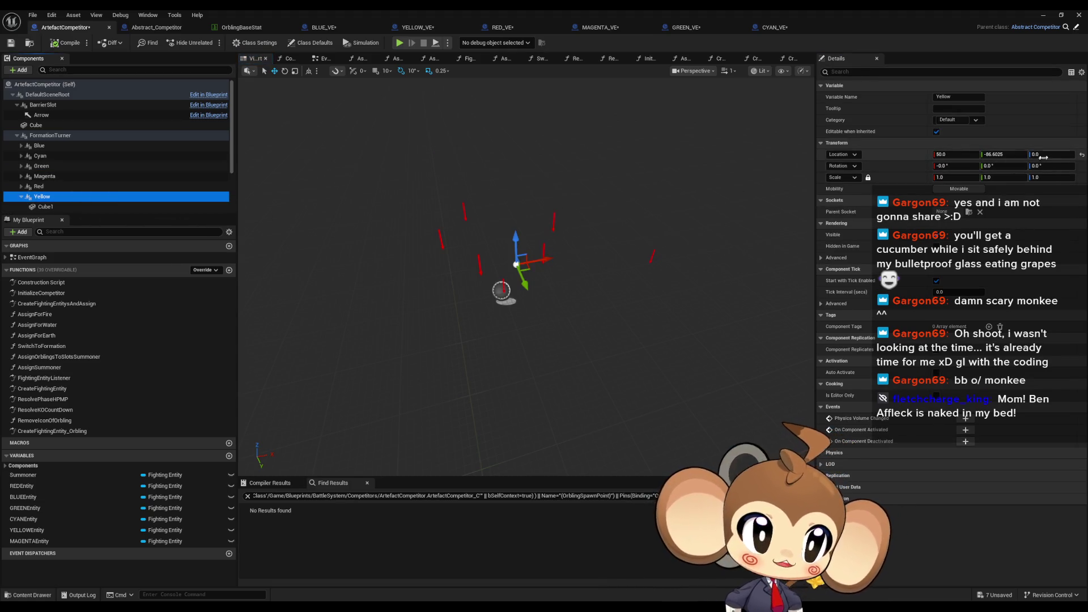
pyautogui.click(63, 45)
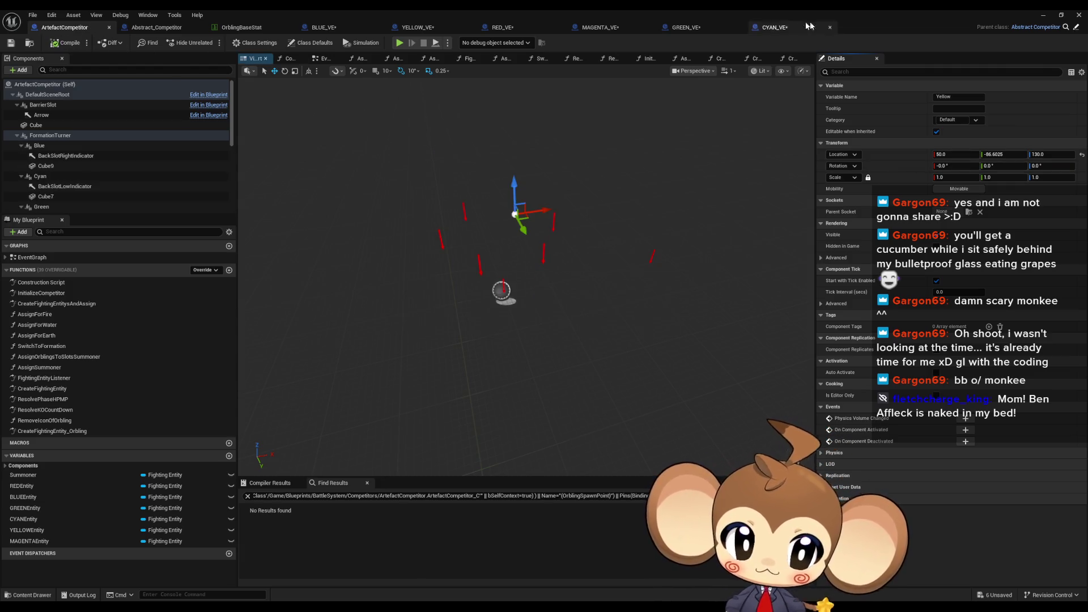
pyautogui.click(1081, 15)
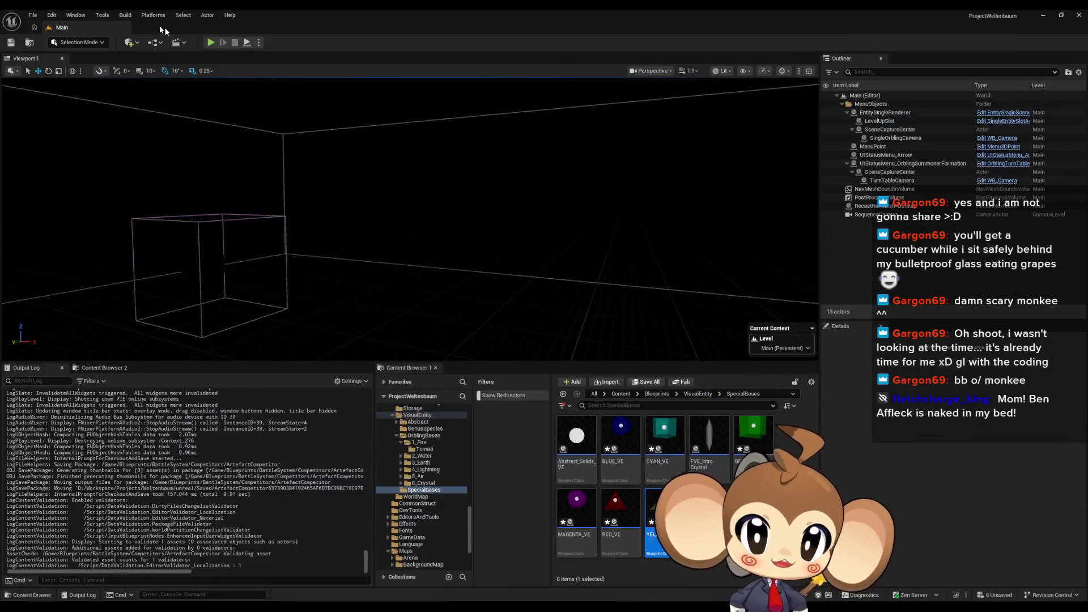
# Play the battle, eject to orbit the arena viewing the raised slots, then possess again
pyautogui.click(209, 43)
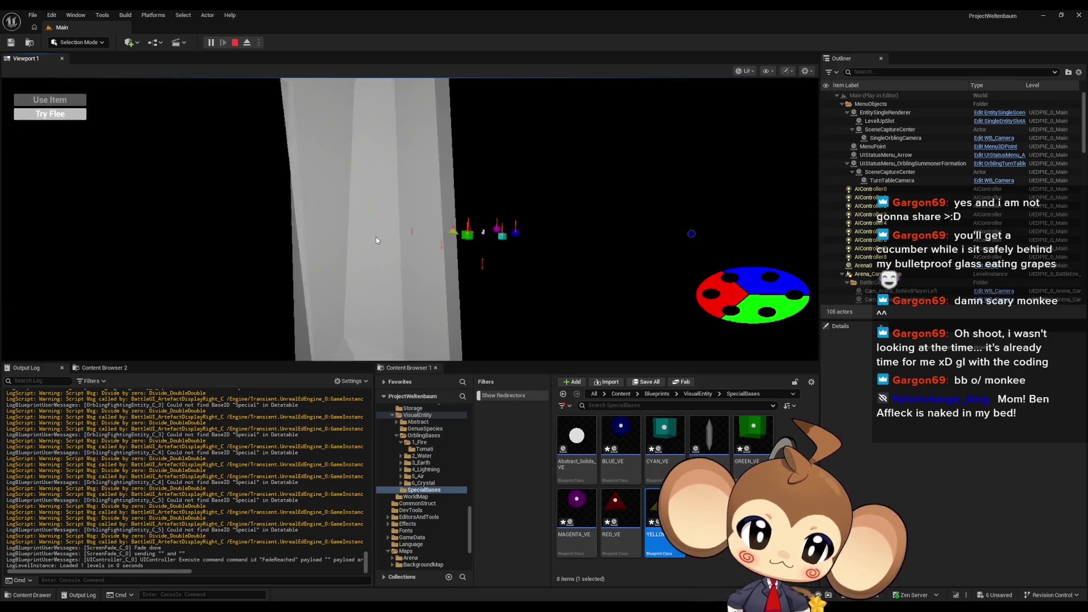
pyautogui.click(247, 43)
pyautogui.scroll(-5, 431, 302)
pyautogui.moveTo(430, 302)
pyautogui.mouseDown()
pyautogui.moveTo(374, 331)
pyautogui.moveTo(385, 321)
pyautogui.mouseUp()
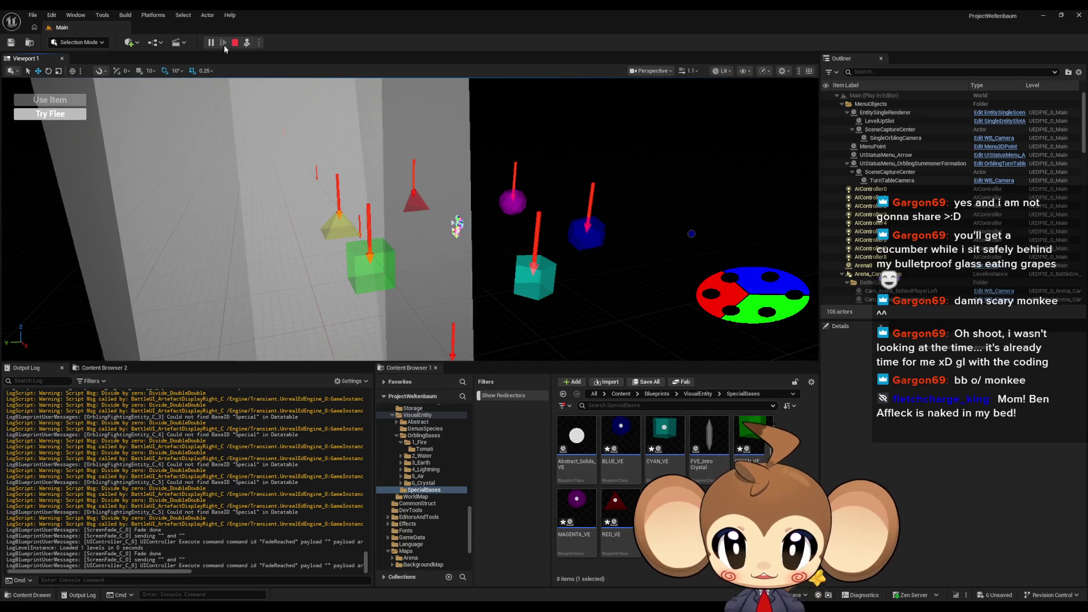
pyautogui.click(247, 42)
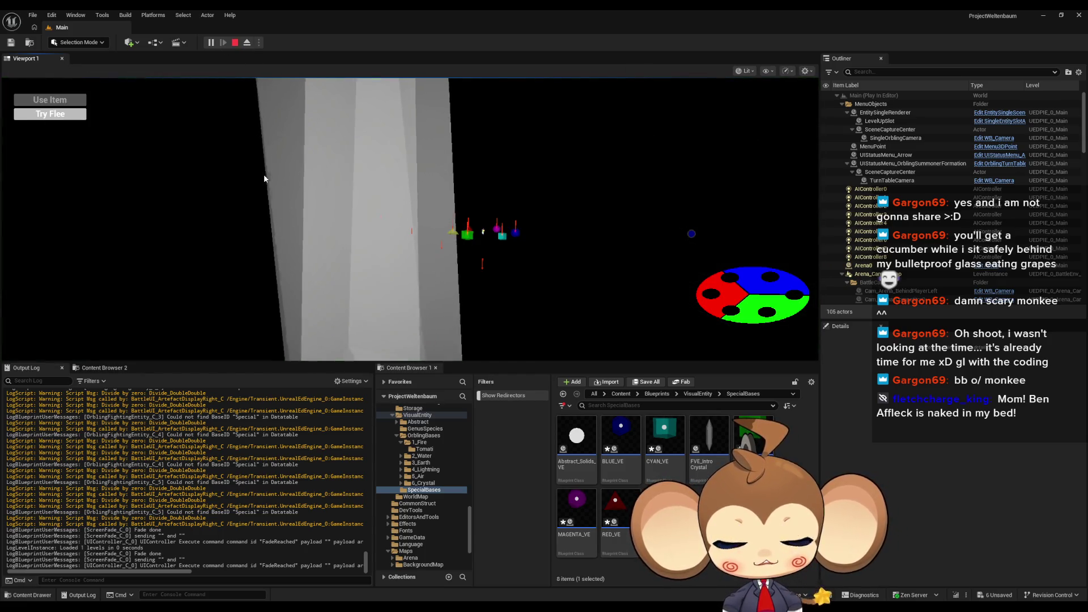